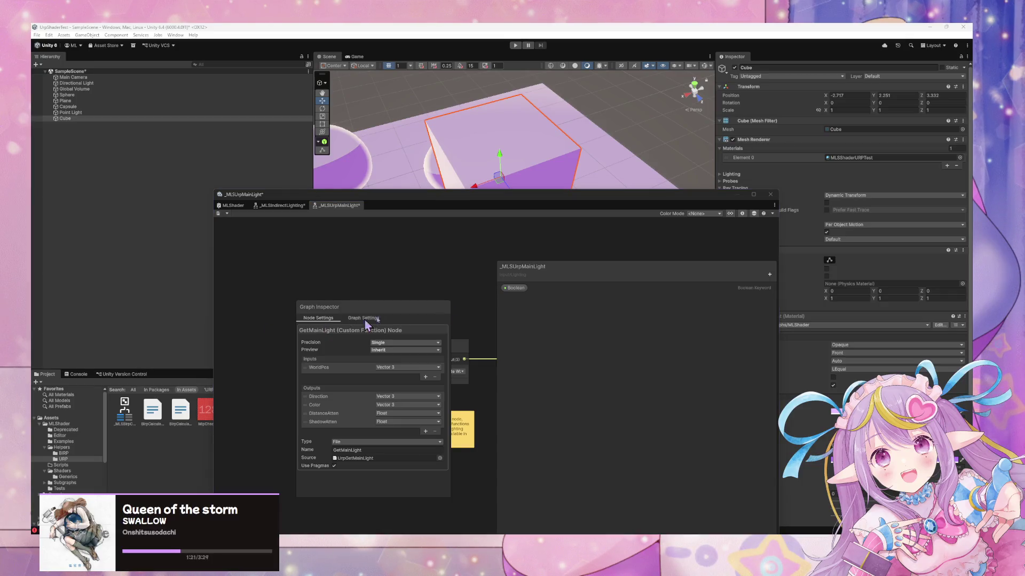
Step: Rename the Boolean keyword to _MAIN_LIGHT_SHADOWS
{"action": "double_click", "coordinate": [515, 288]}
{"action": "type", "text": "_MAIN_LIGHT_SHADOWS"}
{"action": "key", "text": "ctrl+a"}
{"action": "type", "text": "_MAIN_LIGHT_SHADOWS"}
{"action": "key", "text": "Return"}
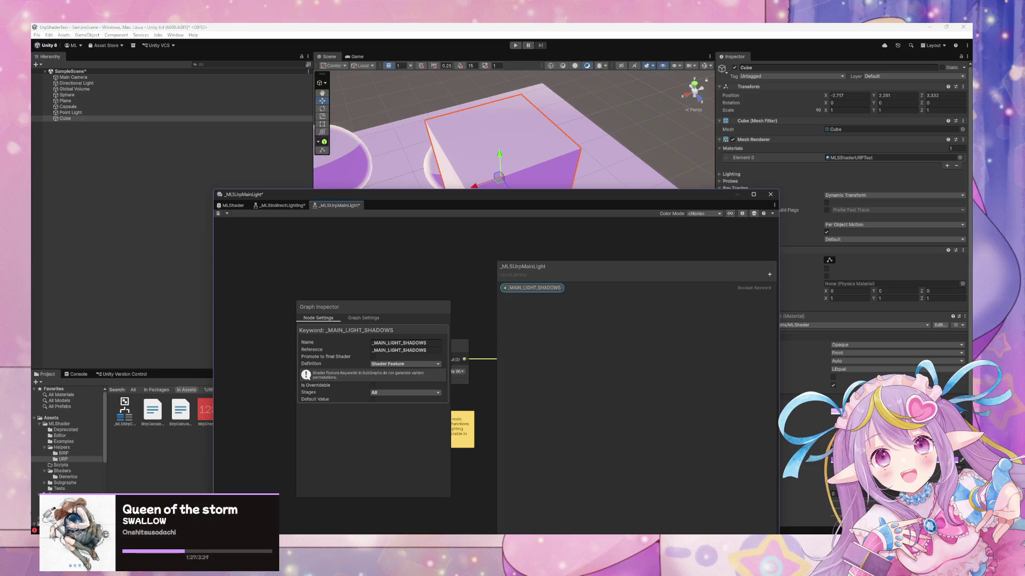
Step: Set the keyword's Definition to Multi Compile
{"action": "left_click", "coordinate": [434, 364]}
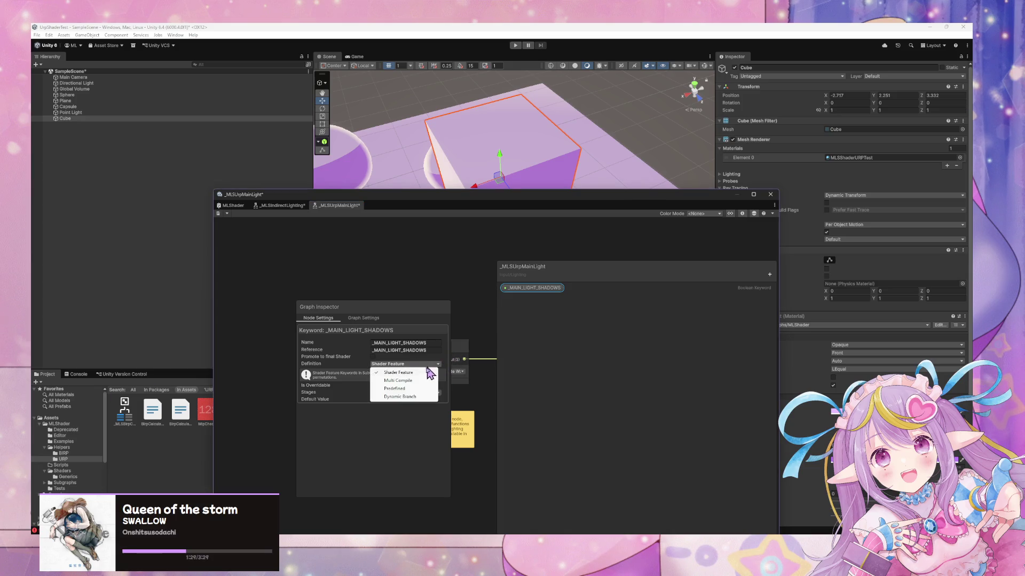
{"action": "left_click", "coordinate": [416, 381]}
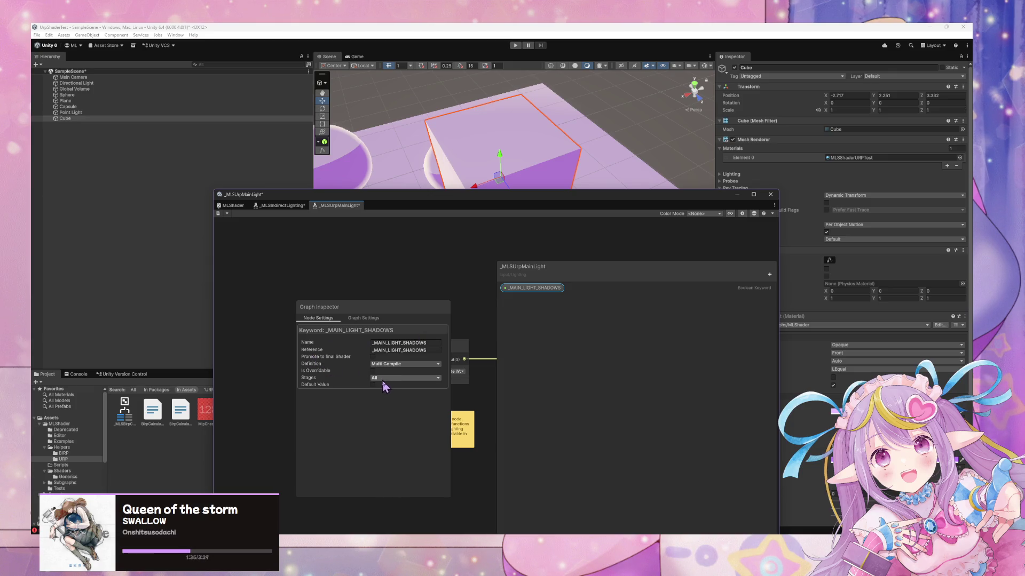
{"action": "left_click", "coordinate": [406, 378]}
{"action": "left_click", "coordinate": [408, 385]}
{"action": "left_click", "coordinate": [407, 379]}
{"action": "left_click", "coordinate": [373, 372]}
{"action": "left_click", "coordinate": [373, 371]}
Step: Toggle Promote on and back off, then turn the keyword's Default Value on
{"action": "left_click", "coordinate": [375, 378]}
{"action": "left_click", "coordinate": [373, 357]}
{"action": "left_click", "coordinate": [373, 356]}
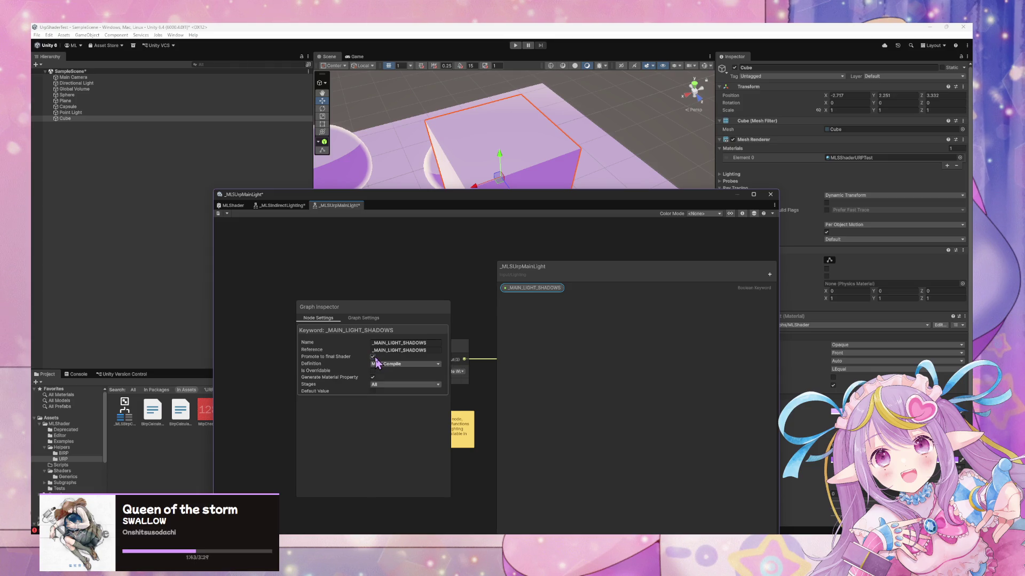
{"action": "left_click", "coordinate": [373, 357]}
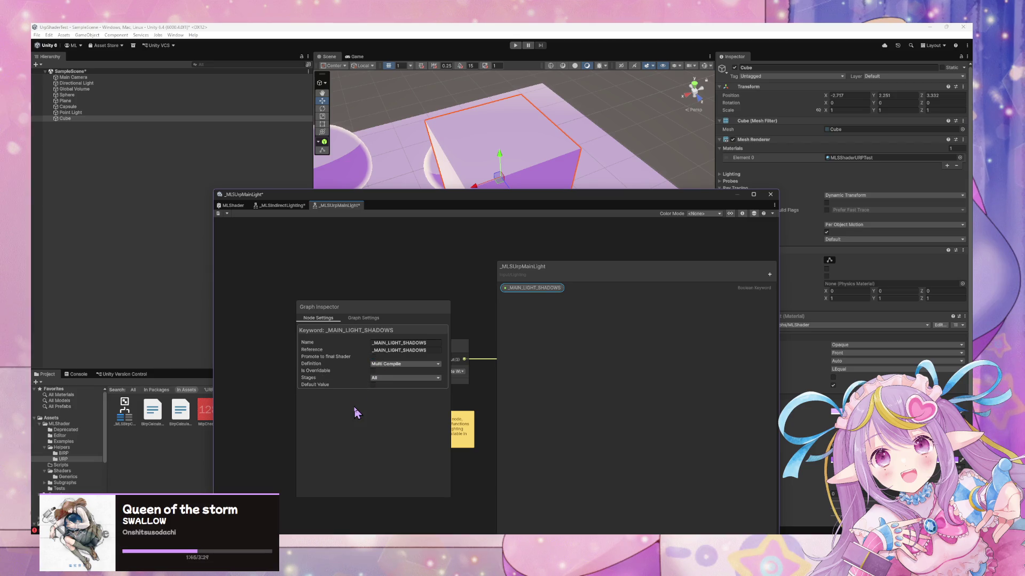
{"action": "left_click", "coordinate": [373, 384]}
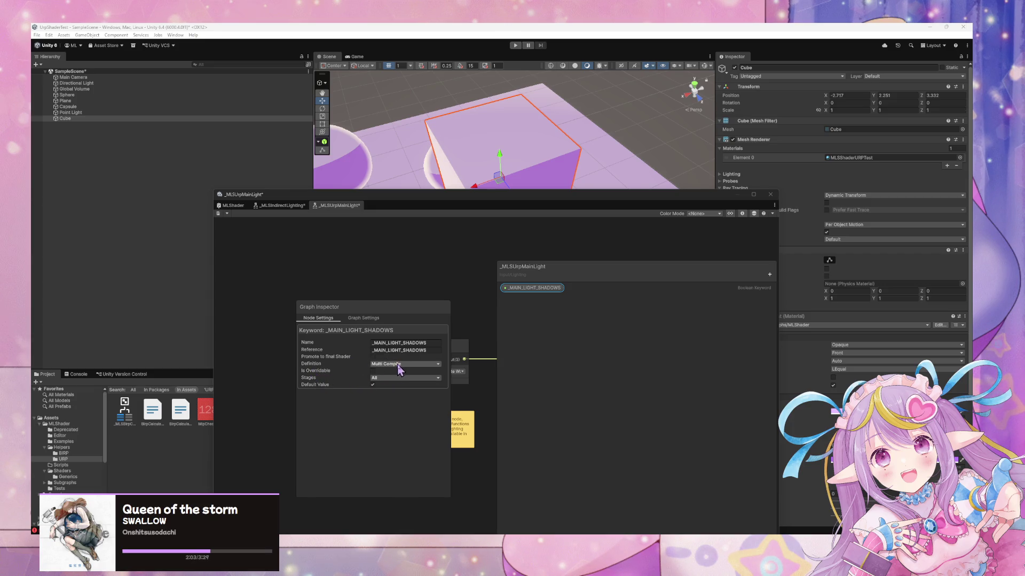
{"action": "left_click", "coordinate": [769, 274]}
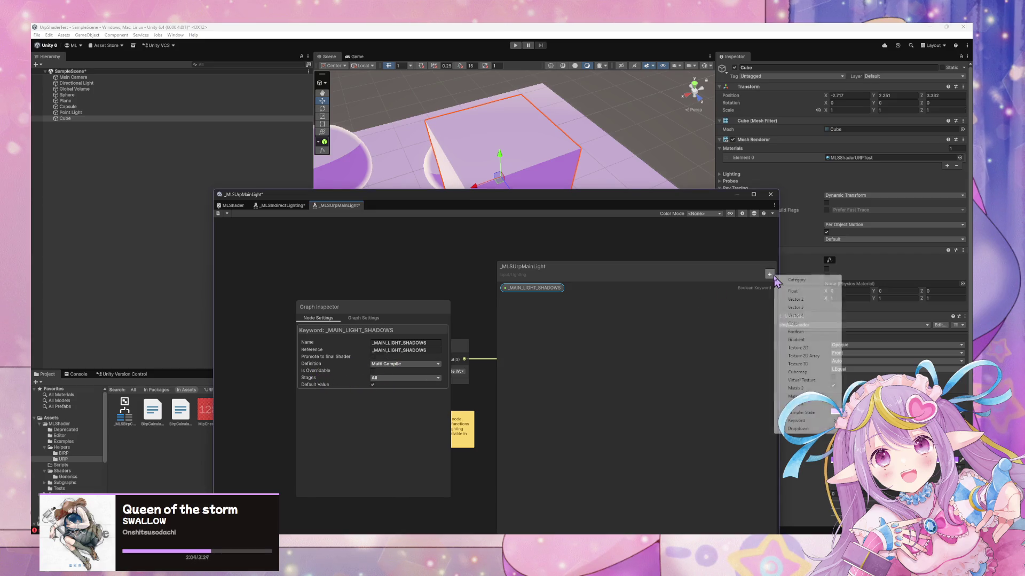
{"action": "left_click", "coordinate": [795, 331]}
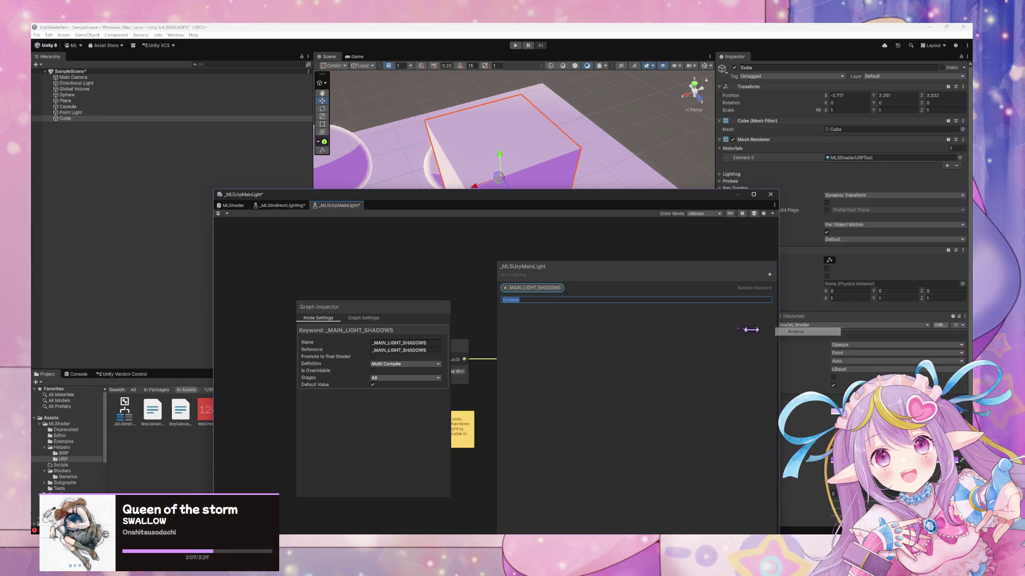
{"action": "left_click", "coordinate": [524, 298]}
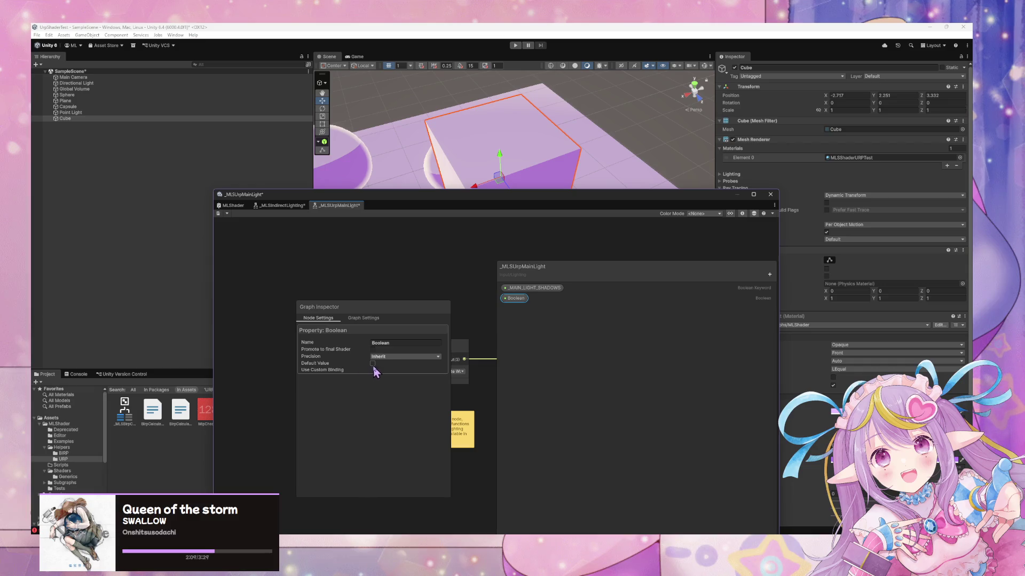
{"action": "right_click", "coordinate": [522, 298]}
{"action": "left_click", "coordinate": [550, 323]}
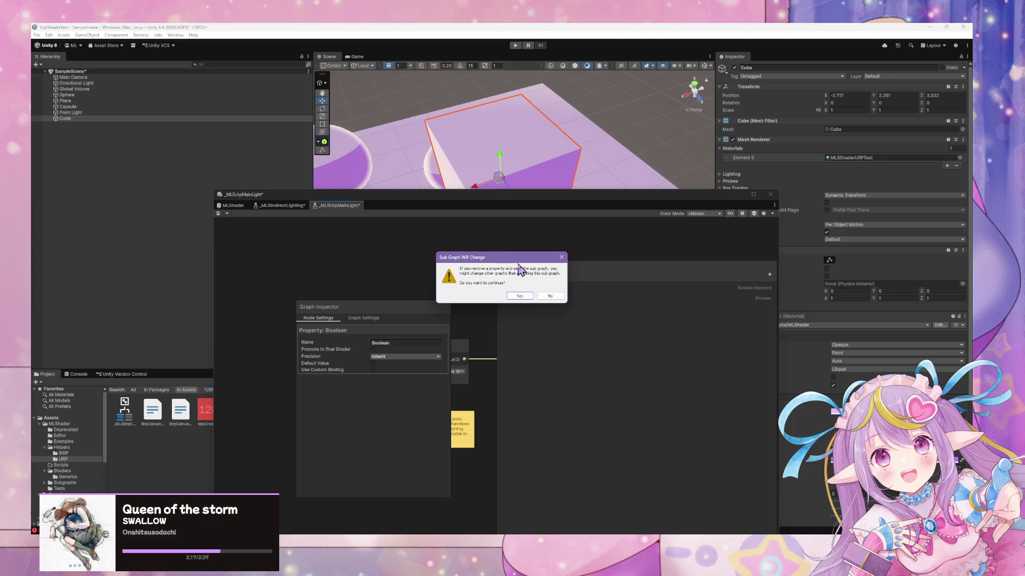
{"action": "left_click", "coordinate": [381, 337]}
{"action": "left_click", "coordinate": [555, 290]}
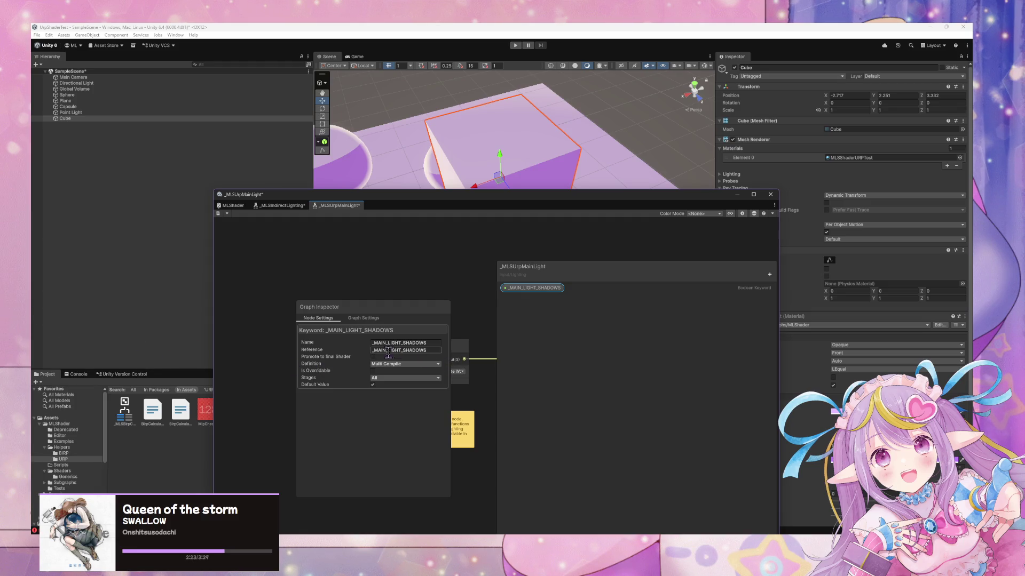
{"action": "left_click", "coordinate": [384, 364]}
{"action": "left_click", "coordinate": [346, 363]}
{"action": "left_click", "coordinate": [373, 356]}
{"action": "left_click", "coordinate": [374, 357]}
{"action": "left_click", "coordinate": [375, 357]}
{"action": "left_click", "coordinate": [375, 358]}
{"action": "left_click", "coordinate": [375, 357]}
{"action": "left_click", "coordinate": [374, 357]}
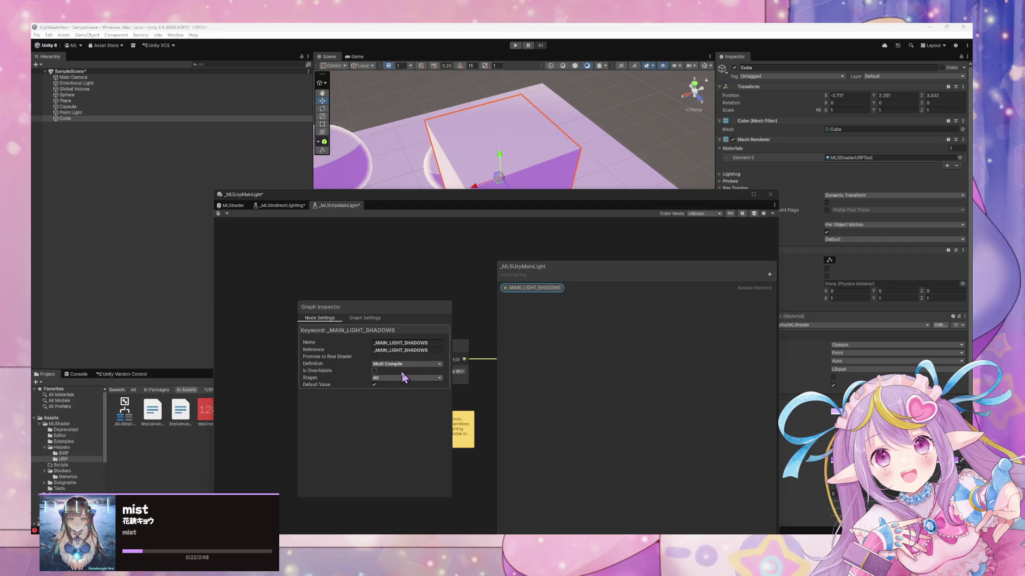
{"action": "left_click", "coordinate": [374, 371]}
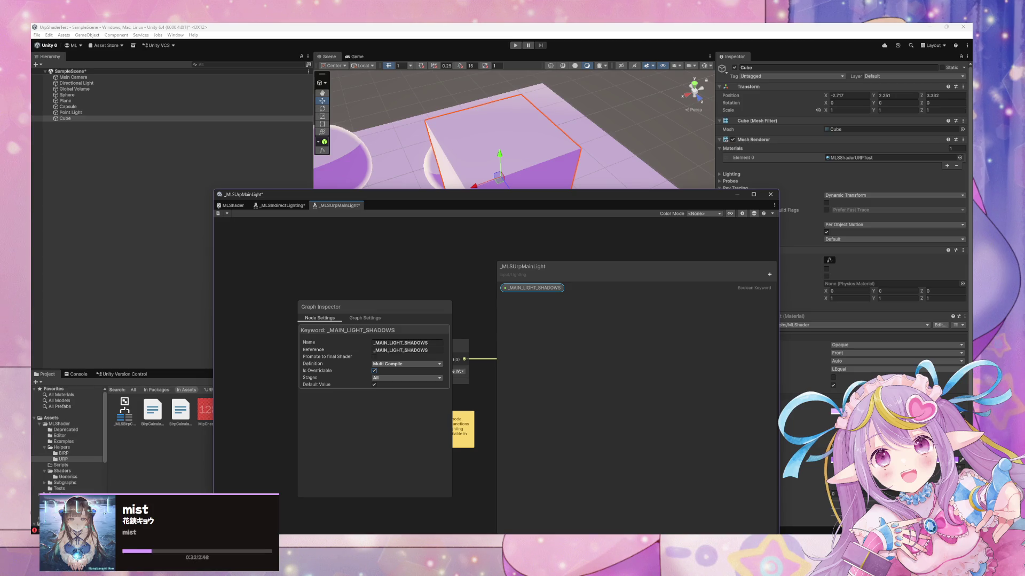
Step: Save the sub graph and confirm the keyword's Stages setting stays on All
{"action": "left_click", "coordinate": [217, 213]}
{"action": "mouse_move", "coordinate": [458, 205]}
{"action": "left_mouse_down"}
{"action": "mouse_move", "coordinate": [558, 304]}
{"action": "mouse_move", "coordinate": [559, 338]}
{"action": "mouse_move", "coordinate": [524, 238]}
{"action": "mouse_move", "coordinate": [520, 165]}
{"action": "left_mouse_up"}
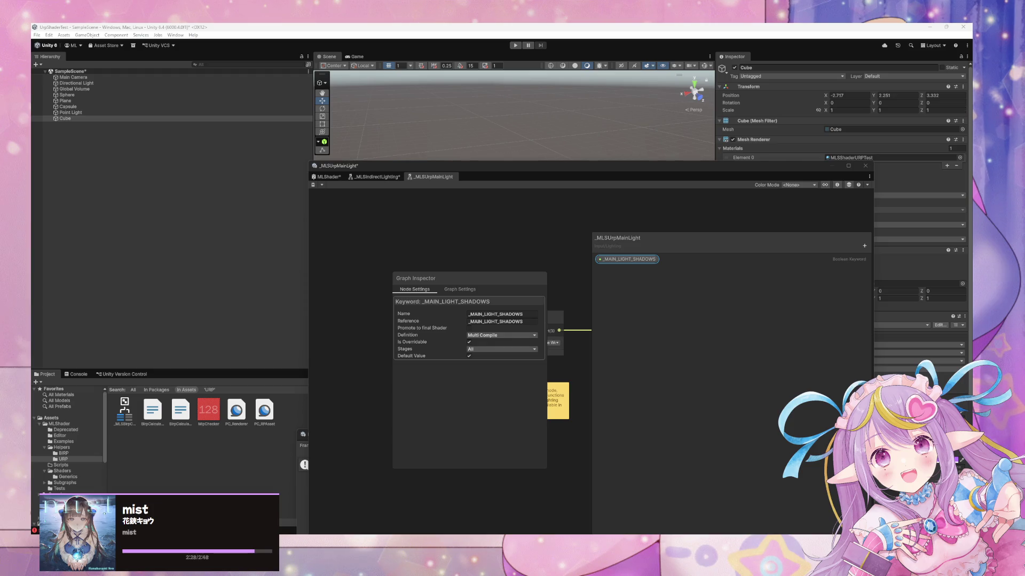
{"action": "left_click", "coordinate": [473, 350]}
{"action": "left_click", "coordinate": [399, 344]}
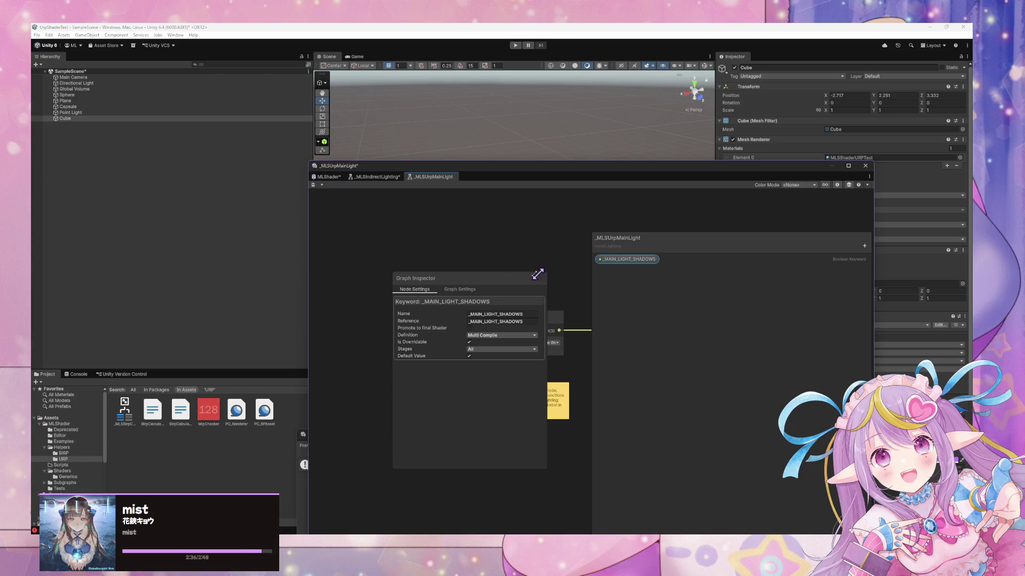
{"action": "mouse_move", "coordinate": [489, 277]}
{"action": "left_mouse_down"}
{"action": "mouse_move", "coordinate": [458, 235]}
{"action": "mouse_move", "coordinate": [468, 257]}
{"action": "left_mouse_up"}
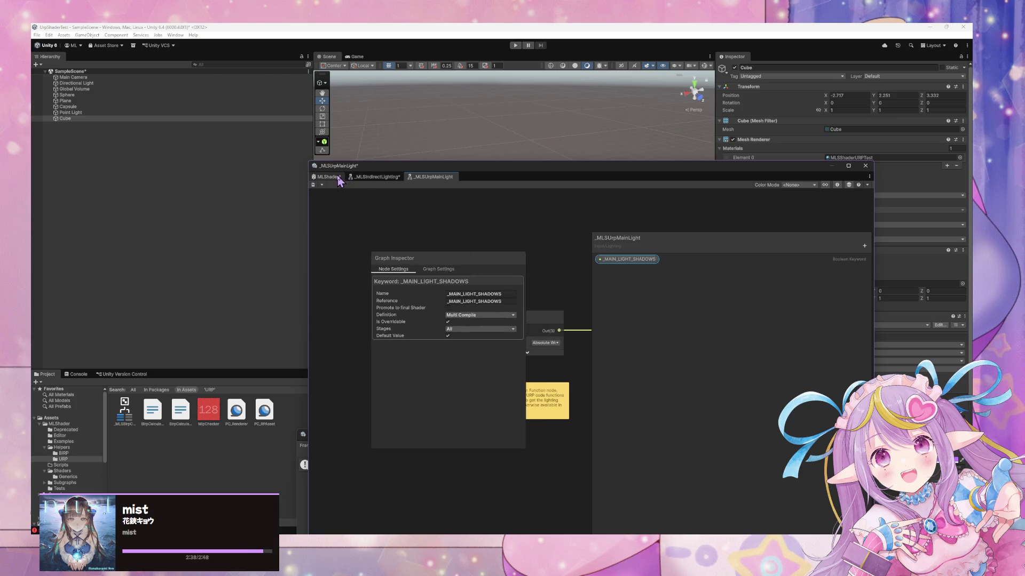
Step: Switch to the MLShader graph and frame the Scene view on the cube
{"action": "left_click", "coordinate": [338, 178]}
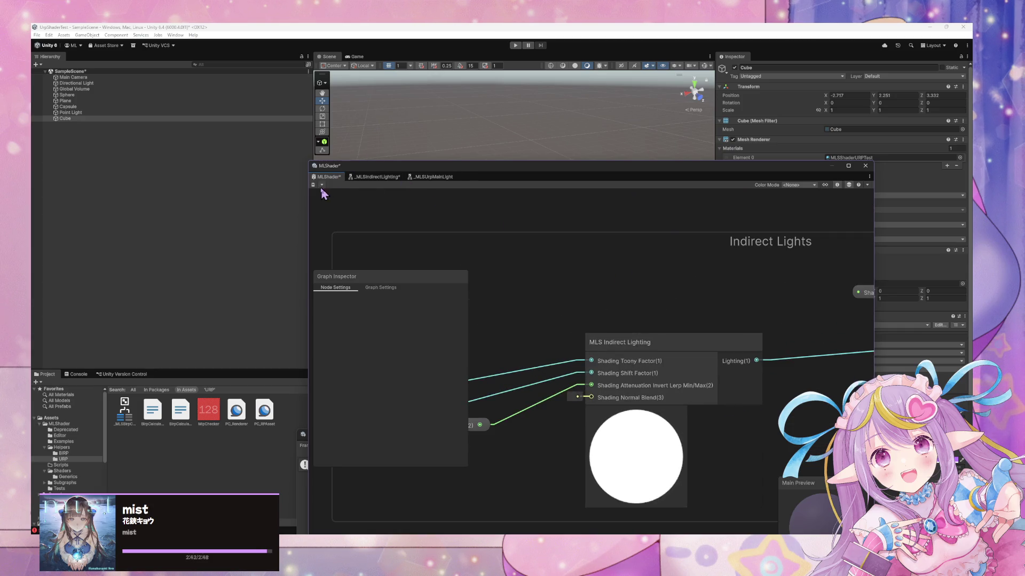
{"action": "mouse_move", "coordinate": [505, 176]}
{"action": "left_mouse_down"}
{"action": "mouse_move", "coordinate": [473, 256]}
{"action": "mouse_move", "coordinate": [356, 353]}
{"action": "left_mouse_up"}
{"action": "mouse_move", "coordinate": [526, 245]}
{"action": "left_mouse_down"}
{"action": "mouse_move", "coordinate": [534, 274]}
{"action": "mouse_move", "coordinate": [642, 293]}
{"action": "mouse_move", "coordinate": [673, 278]}
{"action": "left_mouse_up"}
{"action": "key", "text": "f"}
{"action": "left_click_drag", "start_coordinate": [555, 340], "coordinate": [649, 245]}
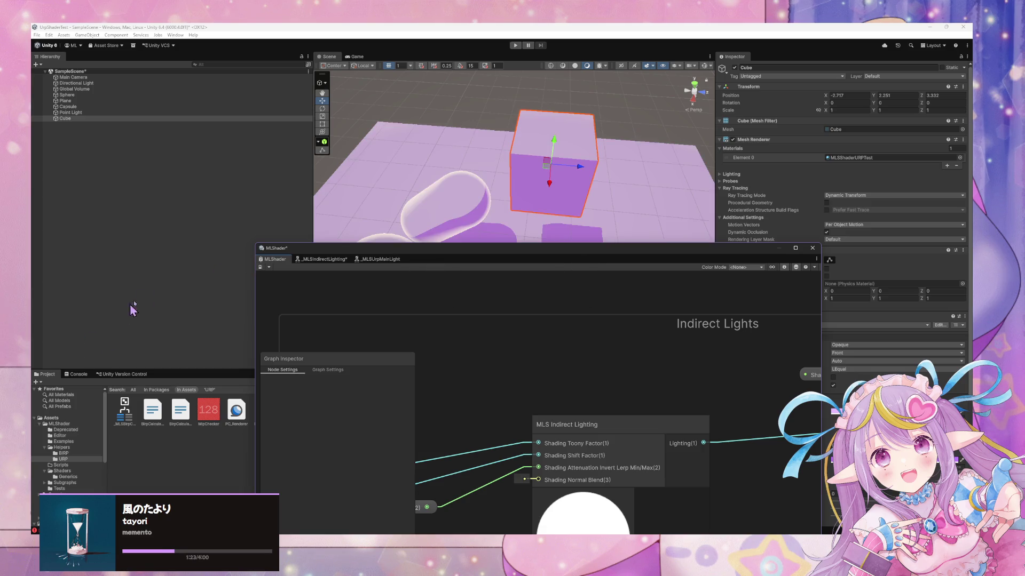
Step: Show the console's NullReferenceException errors and pan to the MLS Indirect Lighting node
{"action": "left_click", "coordinate": [78, 374]}
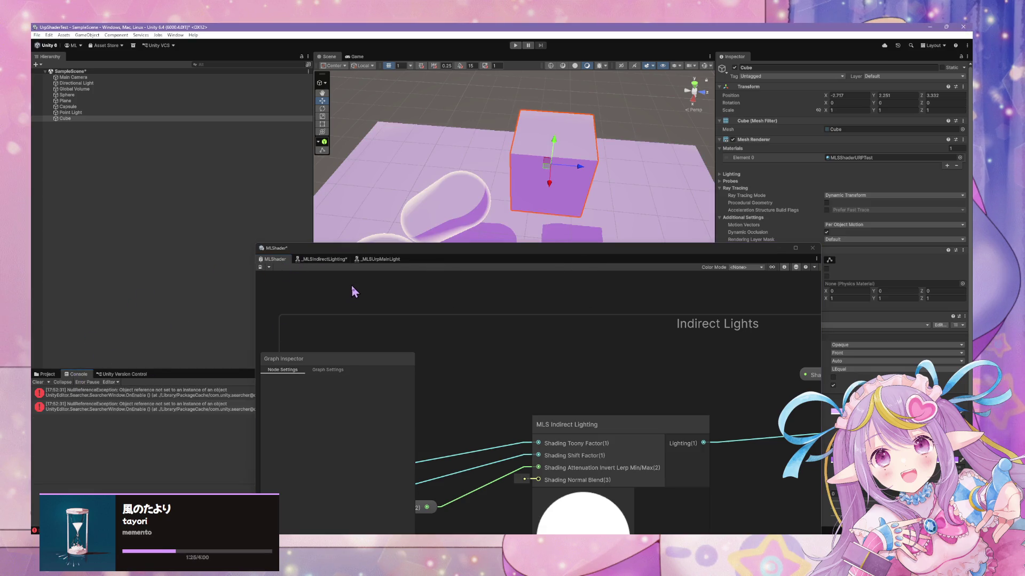
{"action": "mouse_move", "coordinate": [470, 260]}
{"action": "left_mouse_down"}
{"action": "mouse_move", "coordinate": [533, 384]}
{"action": "mouse_move", "coordinate": [530, 241]}
{"action": "mouse_move", "coordinate": [450, 258]}
{"action": "left_mouse_up"}
{"action": "left_click_drag", "start_coordinate": [561, 369], "coordinate": [470, 328]}
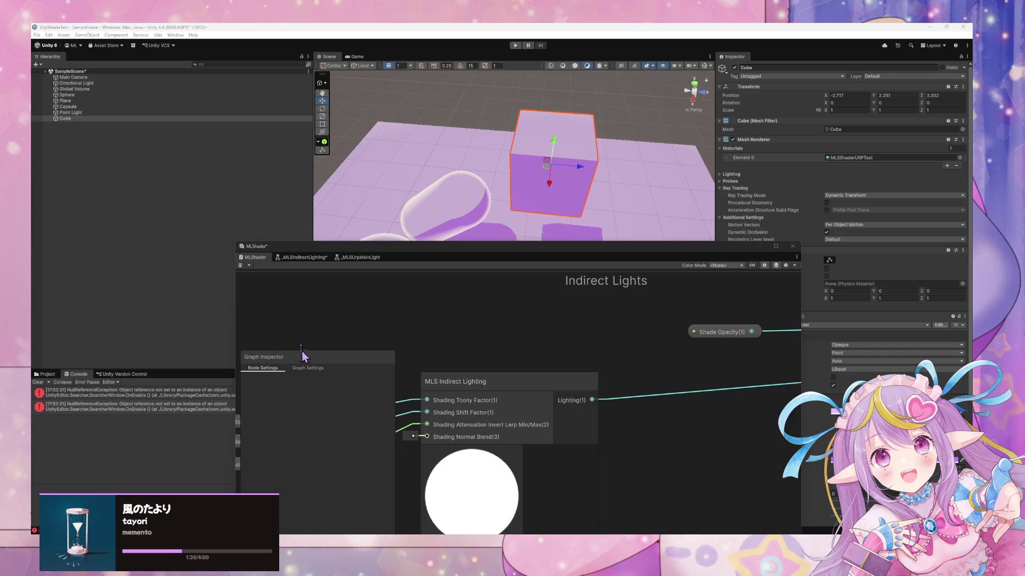
Step: Open the MLS Indirect Lighting subgraph and inspect its nodes, settings and Shading properties
{"action": "left_click", "coordinate": [315, 368]}
{"action": "left_click", "coordinate": [270, 368]}
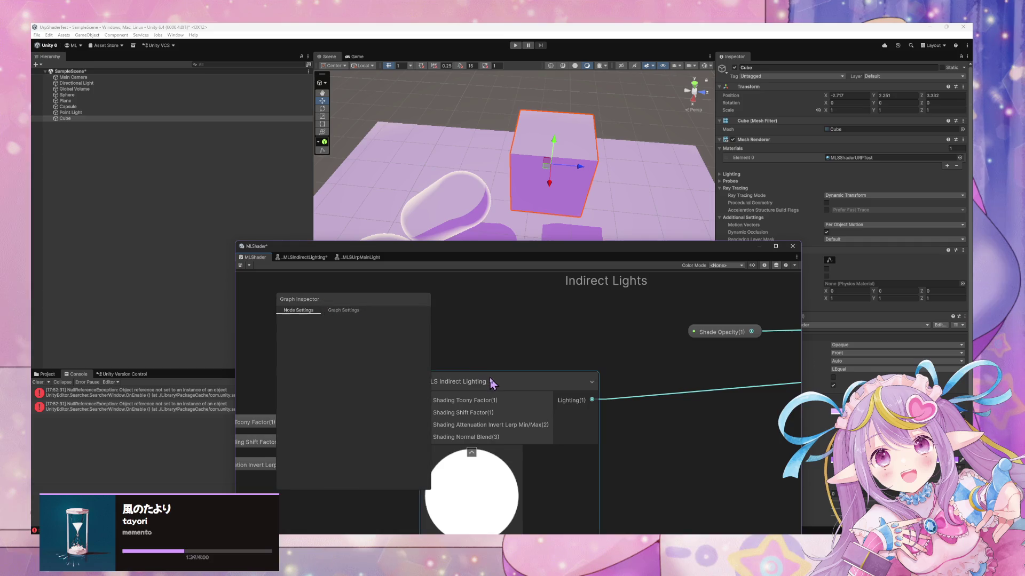
{"action": "double_click", "coordinate": [489, 380]}
{"action": "mouse_move", "coordinate": [531, 360]}
{"action": "left_mouse_down"}
{"action": "mouse_move", "coordinate": [456, 358]}
{"action": "mouse_move", "coordinate": [605, 350]}
{"action": "left_mouse_up"}
{"action": "mouse_move", "coordinate": [501, 339]}
{"action": "left_mouse_down"}
{"action": "mouse_move", "coordinate": [629, 336]}
{"action": "mouse_move", "coordinate": [542, 345]}
{"action": "left_mouse_up"}
{"action": "left_click", "coordinate": [510, 327]}
{"action": "left_click", "coordinate": [605, 421]}
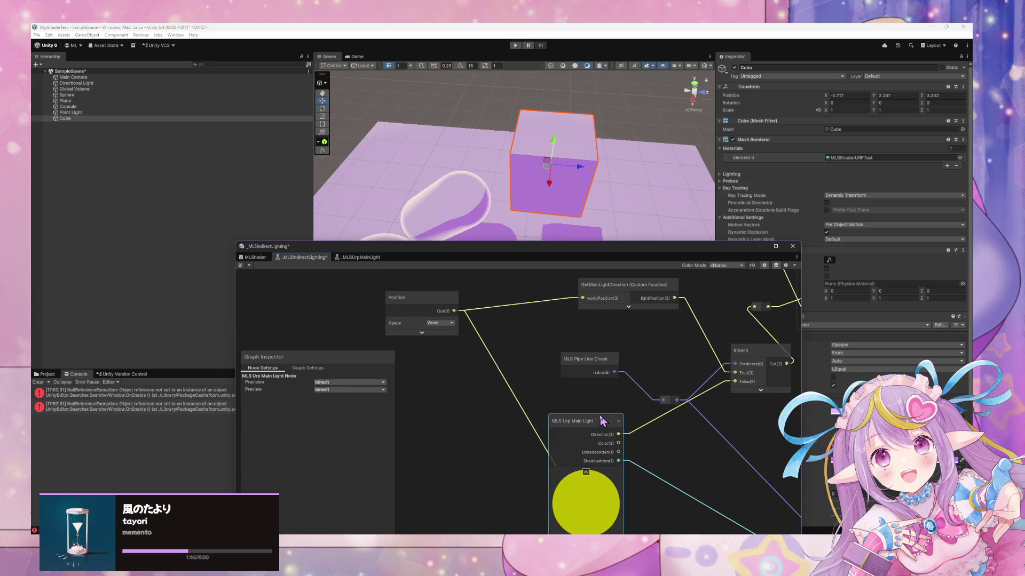
{"action": "left_click", "coordinate": [328, 380]}
{"action": "left_click", "coordinate": [308, 368]}
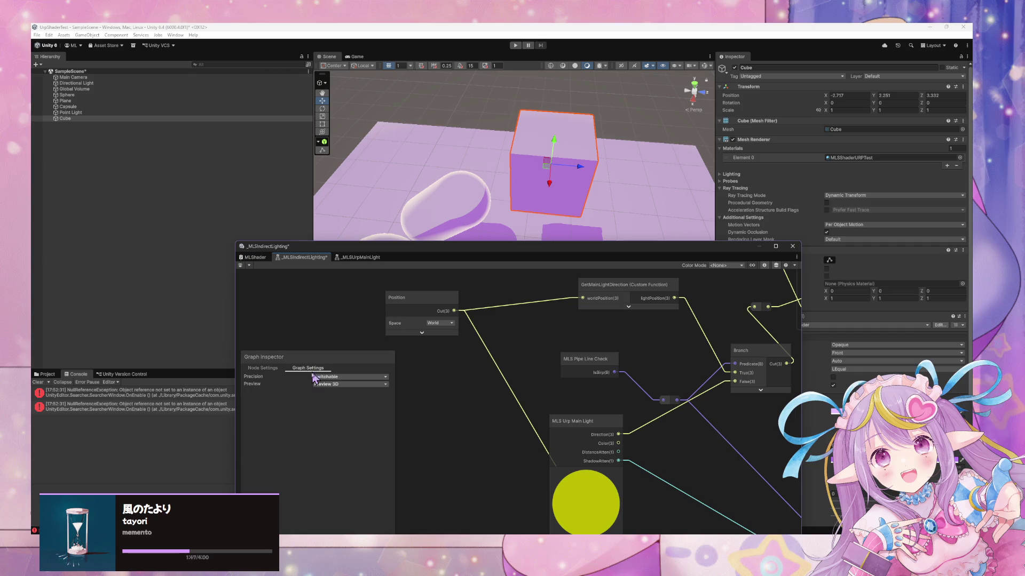
{"action": "left_click", "coordinate": [752, 267]}
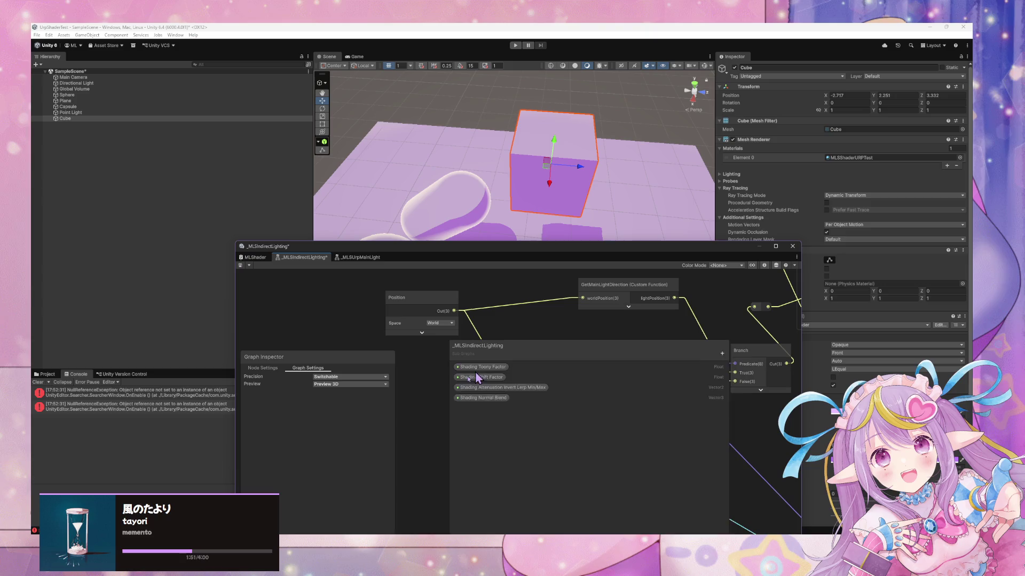
Step: In the _MLSUrpMainLight subgraph, delete the _MAIN_LIGHT_SHADOWS keyword
{"action": "left_click", "coordinate": [374, 258]}
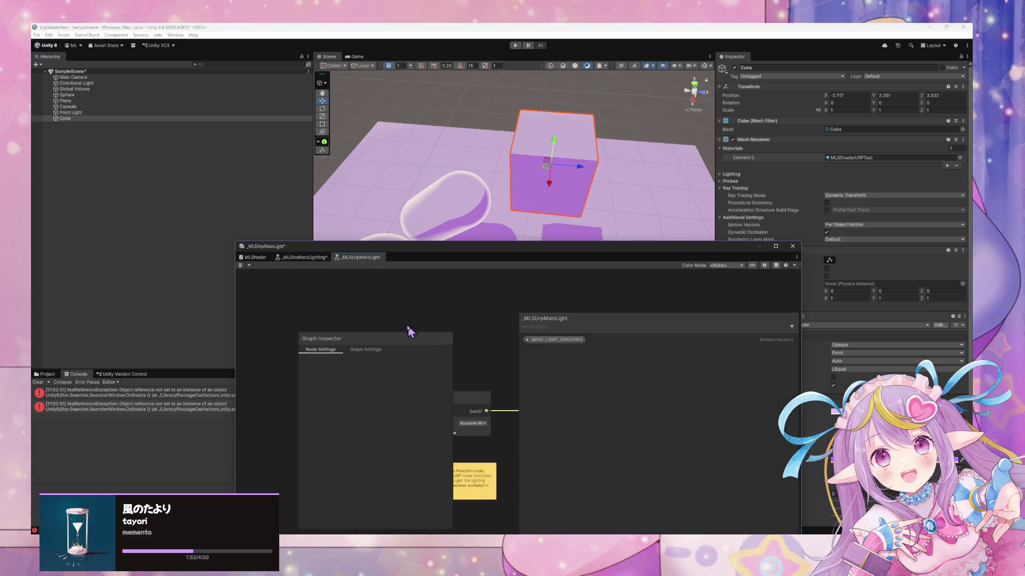
{"action": "left_click", "coordinate": [356, 350]}
{"action": "left_click", "coordinate": [313, 352]}
{"action": "left_click", "coordinate": [354, 351]}
{"action": "left_click", "coordinate": [559, 342]}
{"action": "right_click", "coordinate": [560, 341]}
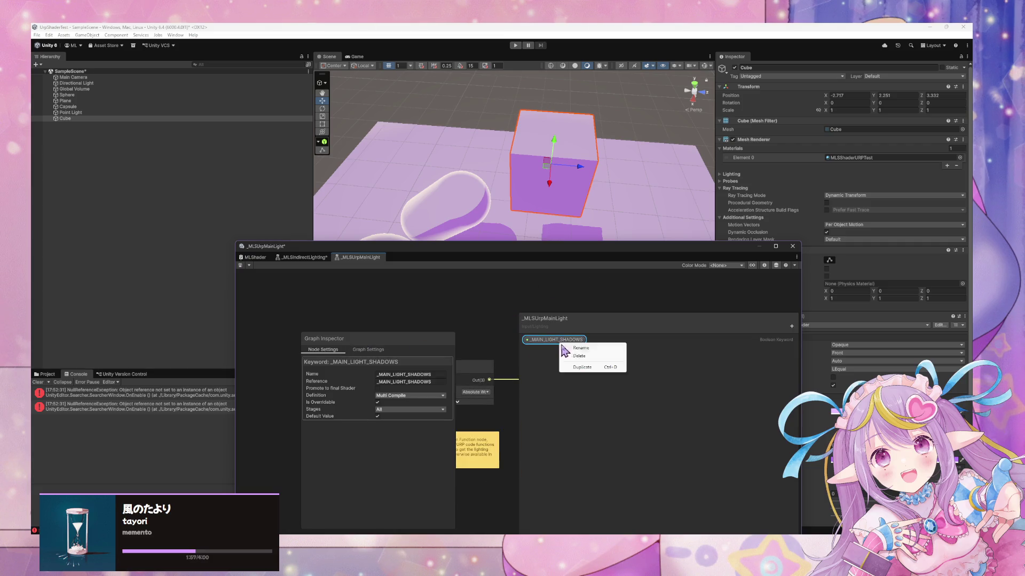
{"action": "left_click", "coordinate": [584, 356]}
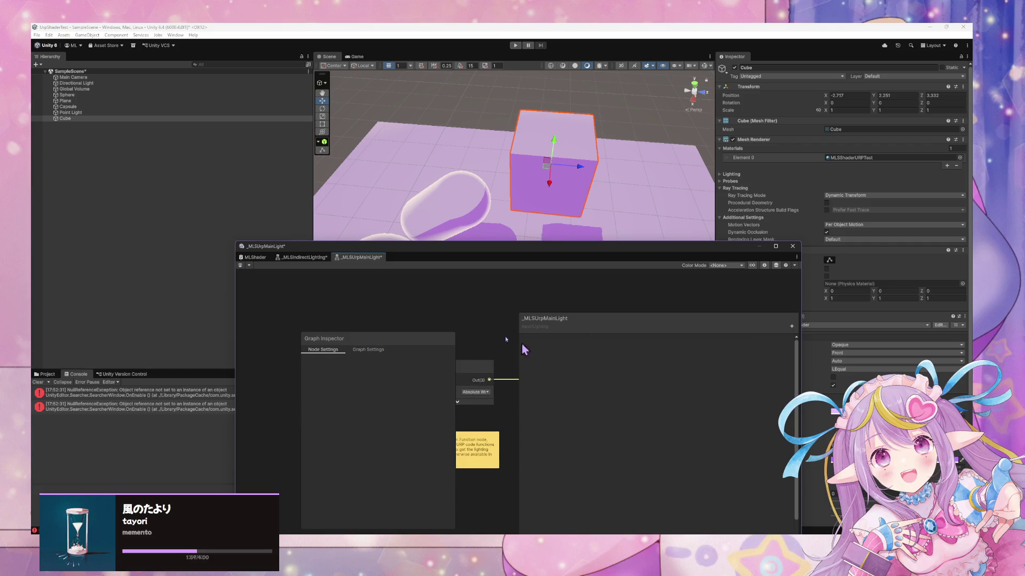
Step: Back in MLShader, collapse the Shade (Indirect Light), Direct Light and Rim Light blackboard categories
{"action": "left_click", "coordinate": [254, 257]}
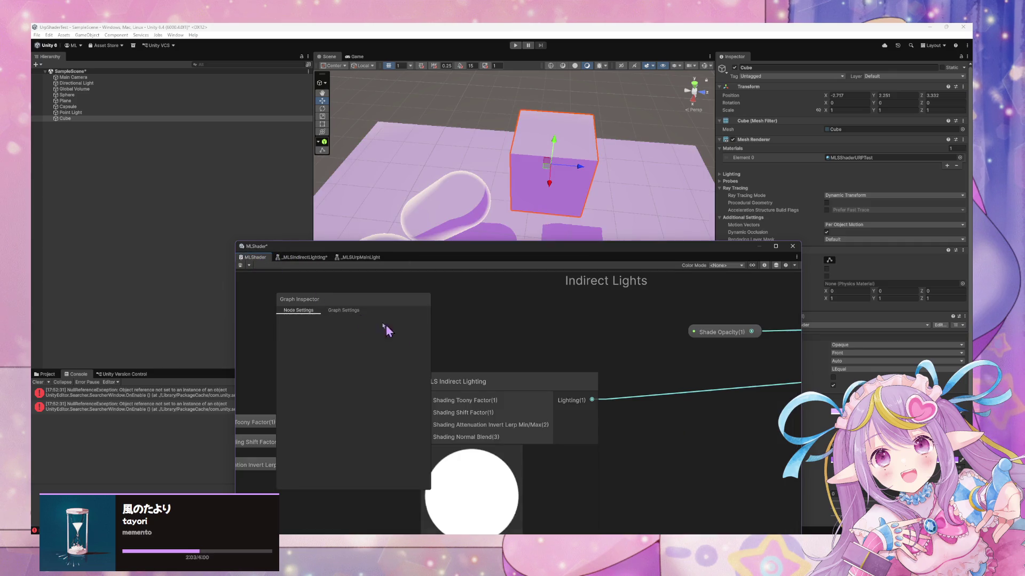
{"action": "left_click_drag", "start_coordinate": [411, 314], "coordinate": [548, 291]}
{"action": "scroll", "coordinate": [523, 299], "scroll_direction": "down", "scroll_amount": 5}
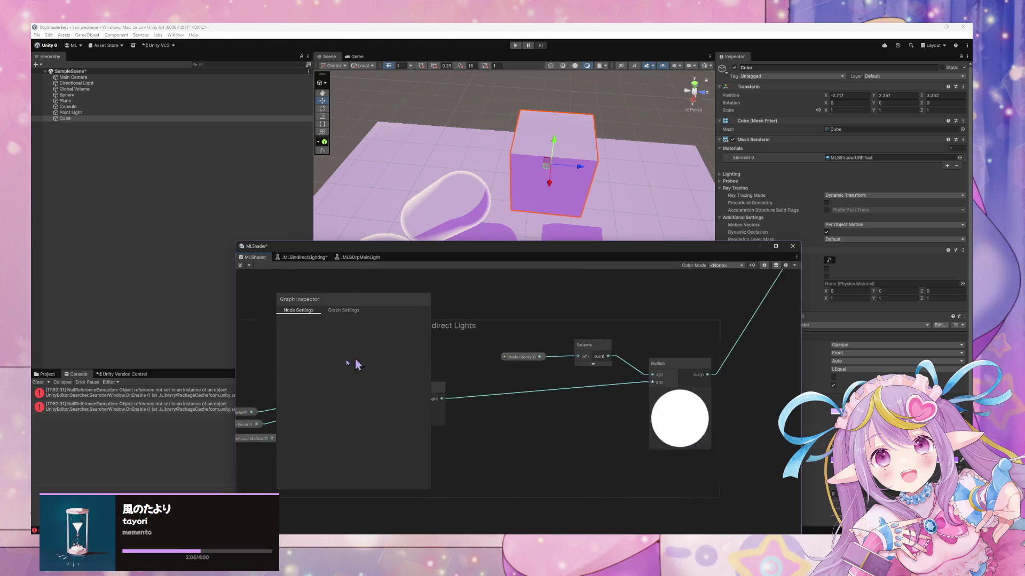
{"action": "scroll", "coordinate": [547, 339], "scroll_direction": "up", "scroll_amount": 4}
{"action": "left_click", "coordinate": [346, 314]}
{"action": "left_click", "coordinate": [305, 311]}
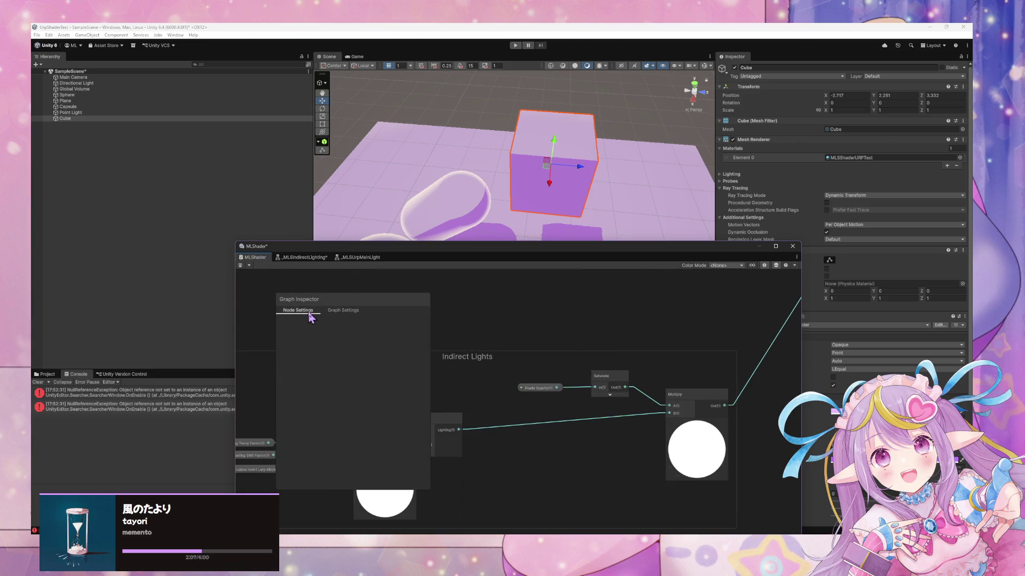
{"action": "left_click", "coordinate": [752, 265]}
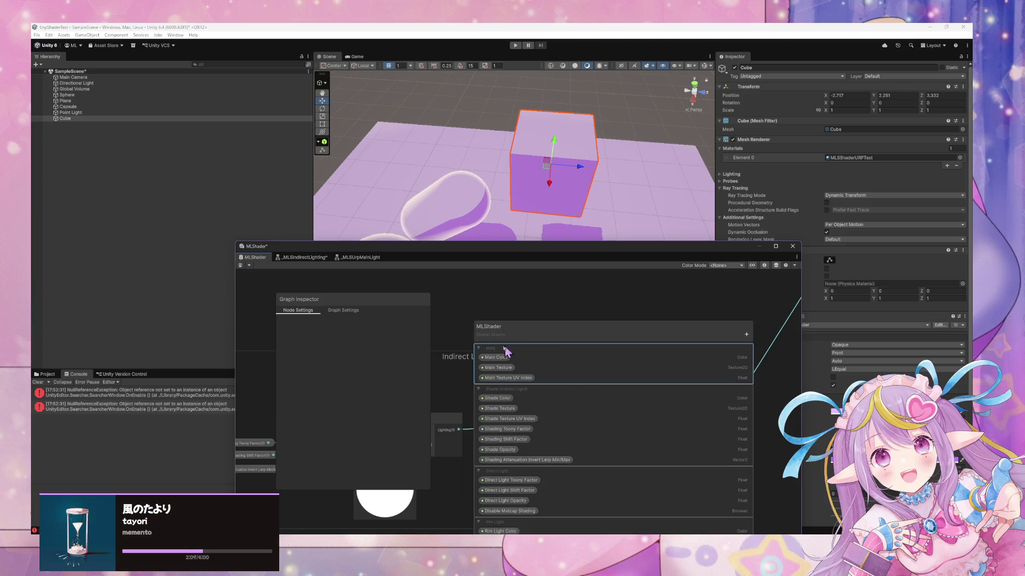
{"action": "left_click", "coordinate": [479, 358]}
{"action": "left_click", "coordinate": [479, 368]}
{"action": "left_click", "coordinate": [479, 378]}
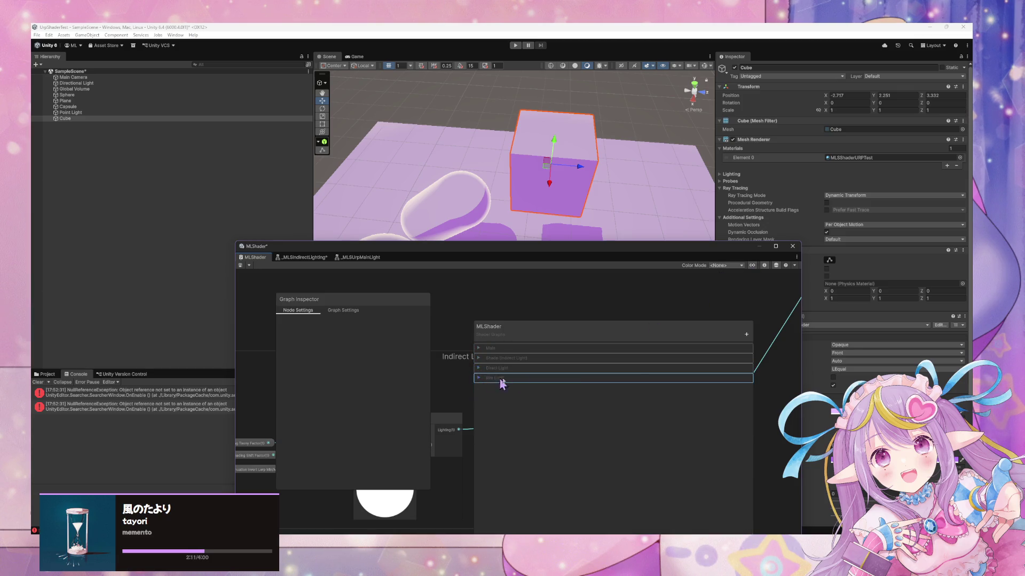
Step: Add a Boolean keyword named Enable Soft Shadows and set its Definition to Multi Compile
{"action": "left_click", "coordinate": [746, 334]}
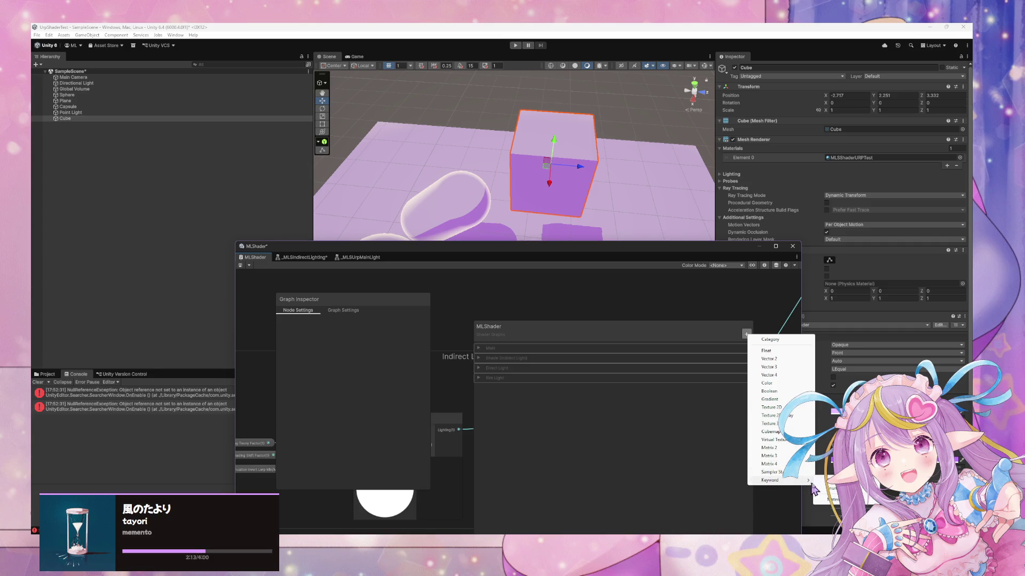
{"action": "left_click", "coordinate": [769, 391]}
{"action": "type", "text": "Enable Soft Shadows"}
{"action": "key", "text": "Return"}
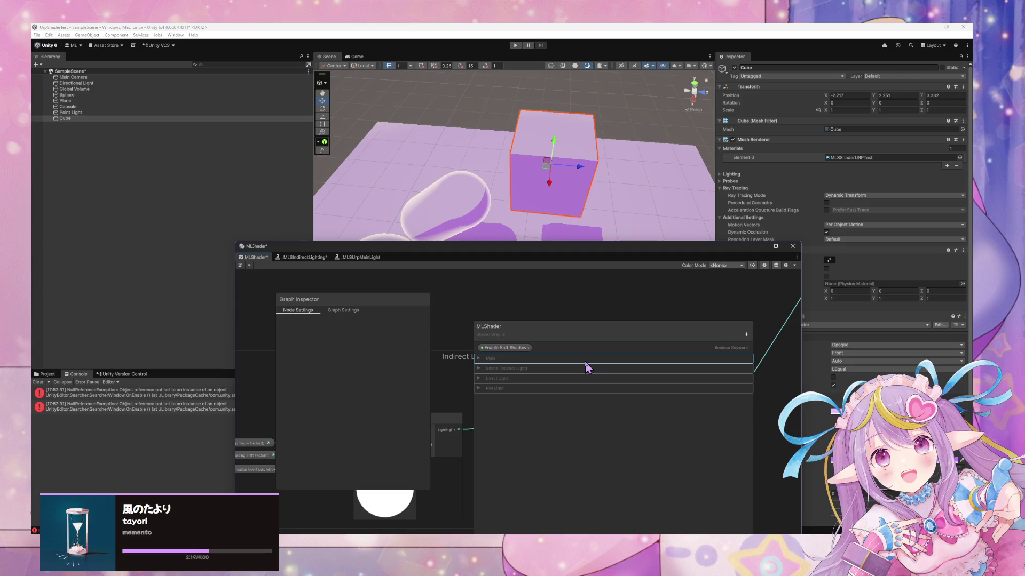
{"action": "left_click", "coordinate": [514, 349]}
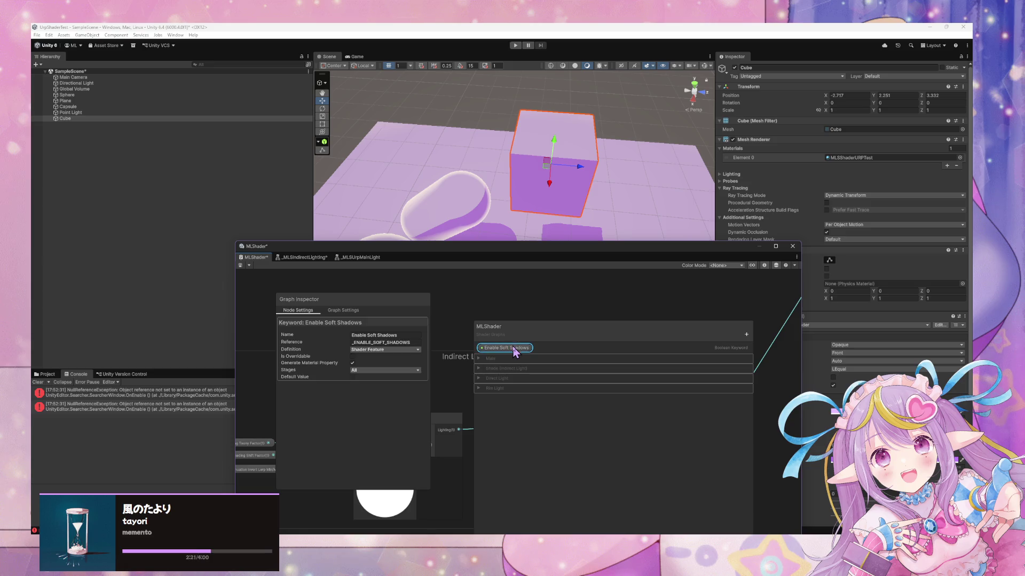
{"action": "left_click", "coordinate": [379, 350]}
{"action": "left_click", "coordinate": [377, 366]}
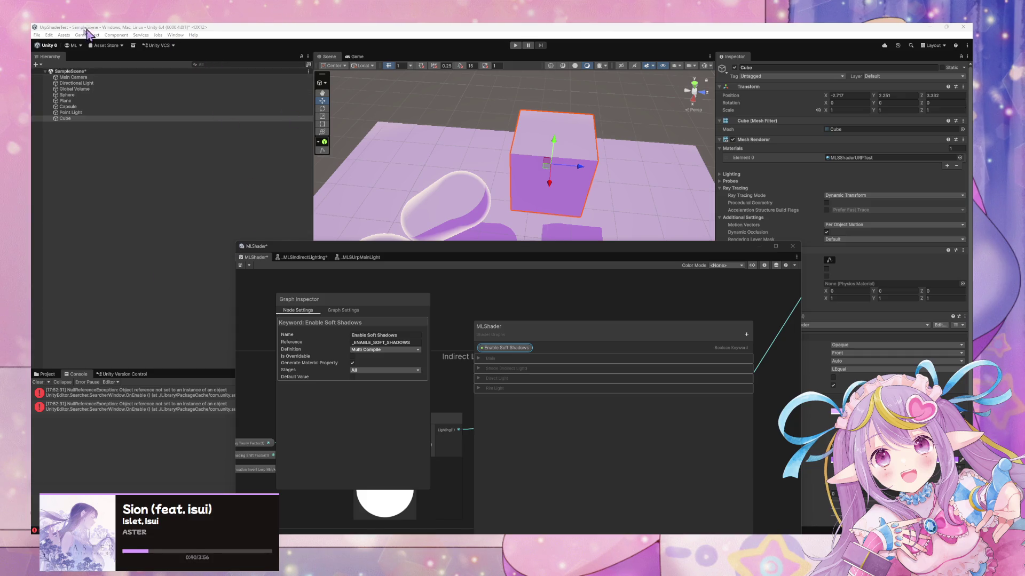
Step: Open Project Settings, after briefly opening and closing Preferences
{"action": "left_click", "coordinate": [49, 35]}
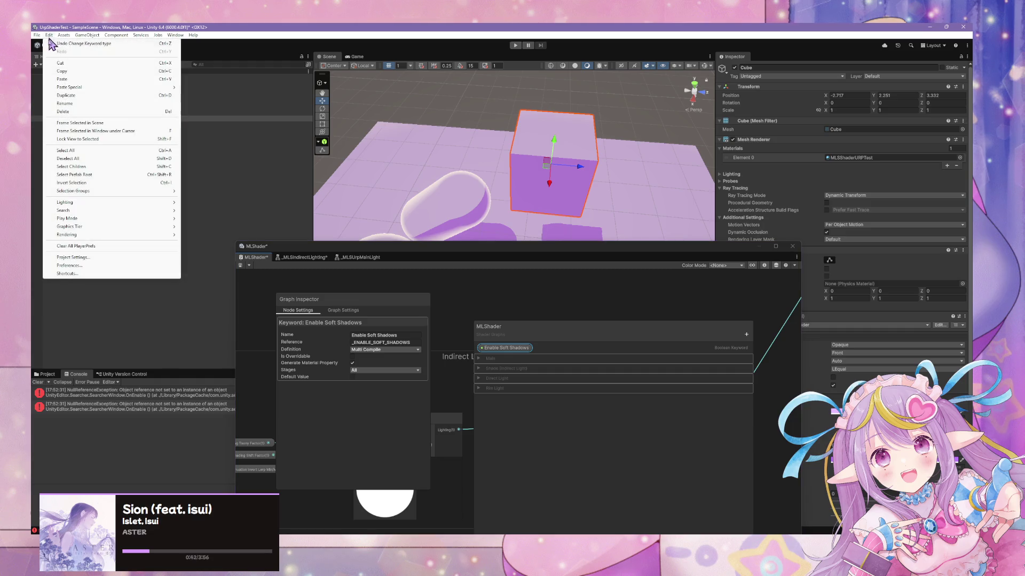
{"action": "left_click", "coordinate": [99, 266]}
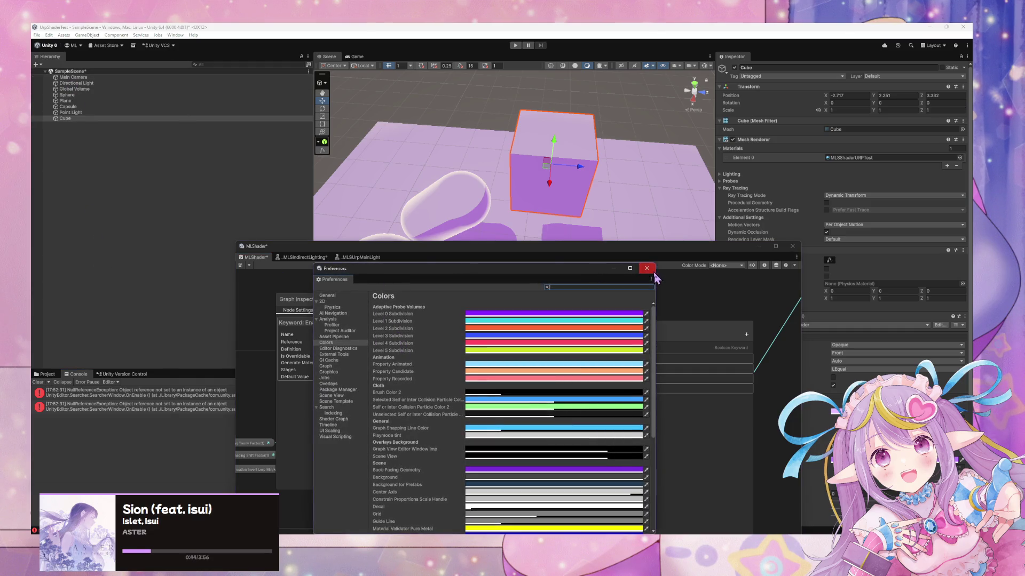
{"action": "left_click", "coordinate": [652, 268]}
{"action": "left_click", "coordinate": [49, 36]}
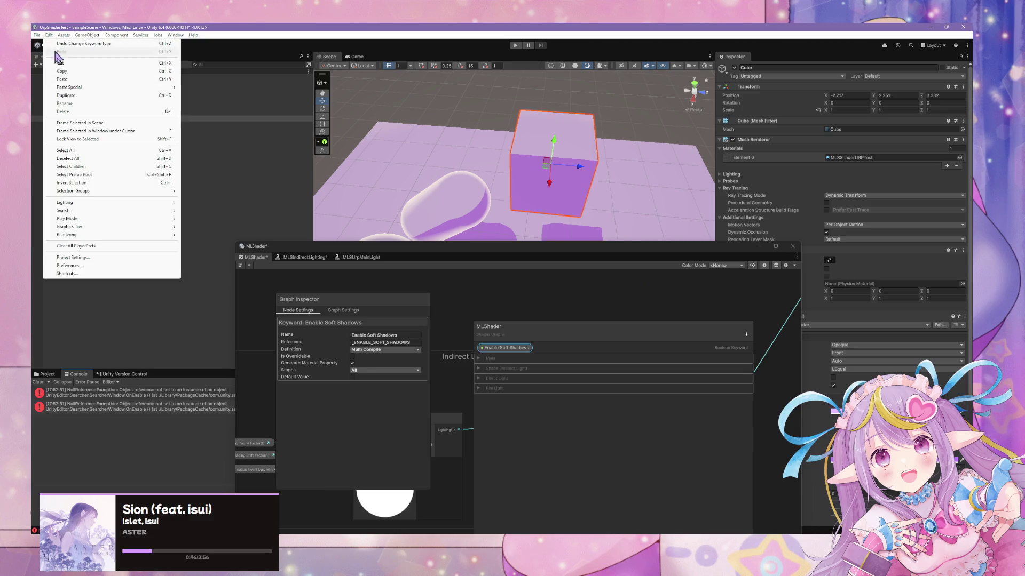
{"action": "left_click", "coordinate": [123, 258]}
{"action": "left_click_drag", "start_coordinate": [186, 257], "coordinate": [396, 264]}
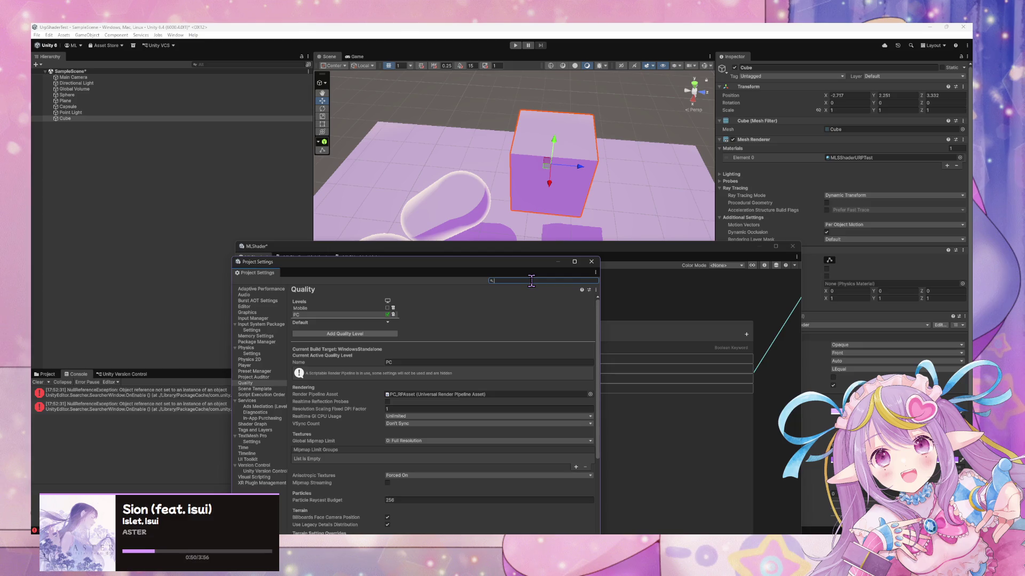
Step: Filter Project Settings for 'shadow' and arrange the windows to uncover the scene
{"action": "type", "text": "shda"}
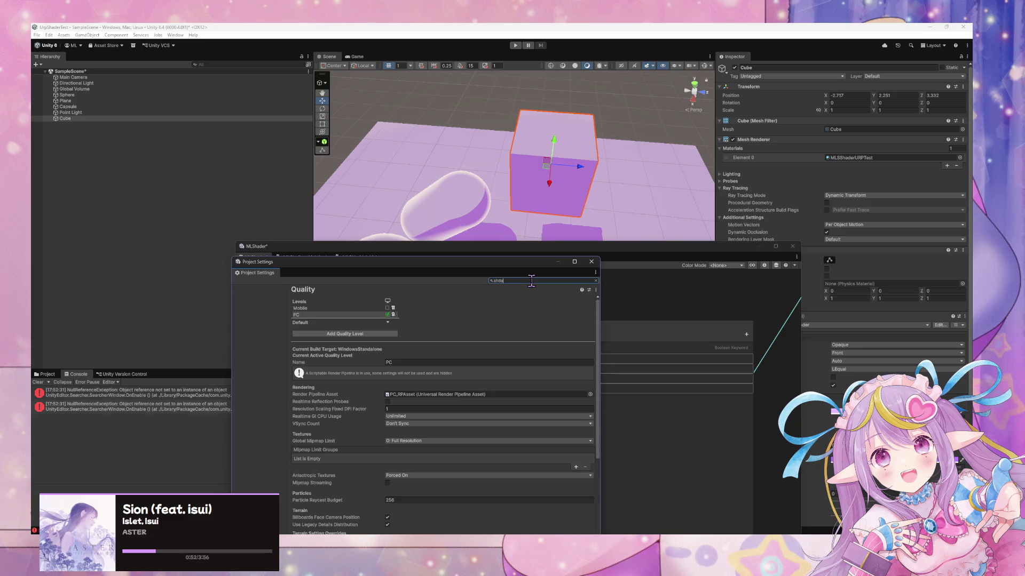
{"action": "key", "text": "BackSpace"}
{"action": "key", "text": "BackSpace"}
{"action": "type", "text": "adow"}
{"action": "scroll", "coordinate": [499, 328], "scroll_direction": "down", "scroll_amount": 5}
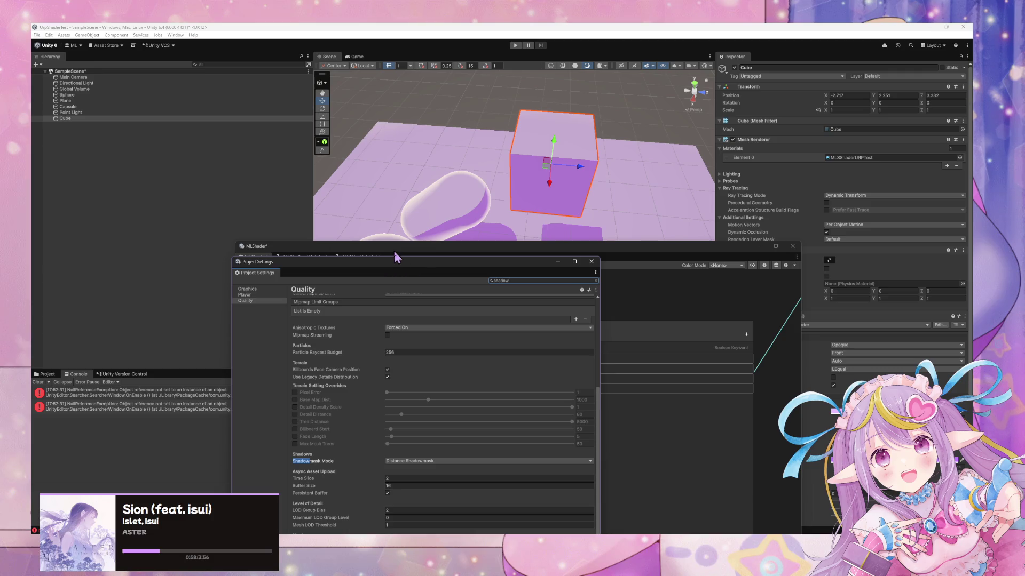
{"action": "mouse_move", "coordinate": [388, 269]}
{"action": "left_mouse_down"}
{"action": "mouse_move", "coordinate": [359, 187]}
{"action": "mouse_move", "coordinate": [670, 322]}
{"action": "left_mouse_up"}
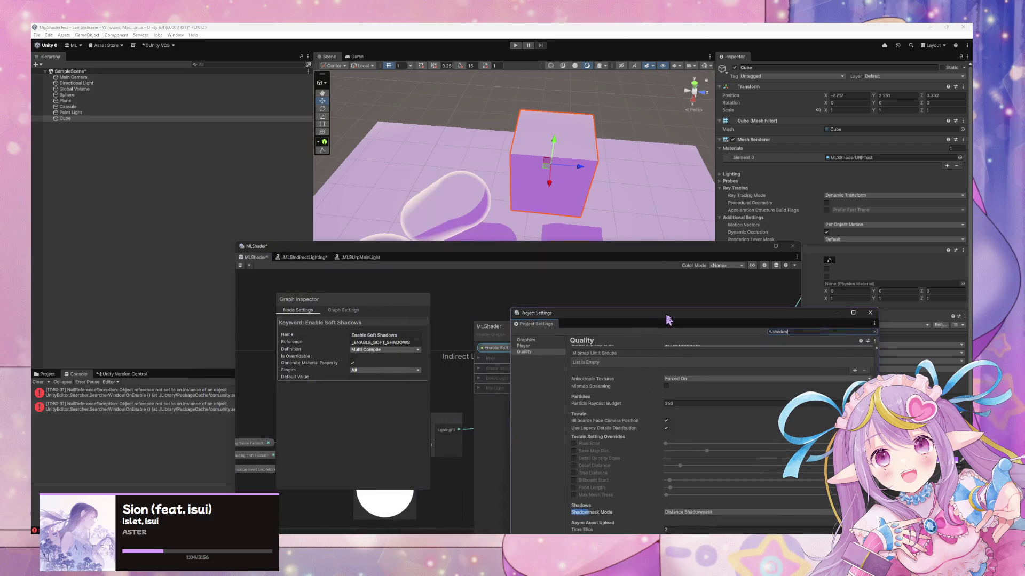
{"action": "left_click_drag", "start_coordinate": [419, 250], "coordinate": [335, 262]}
{"action": "left_click_drag", "start_coordinate": [571, 257], "coordinate": [721, 416]}
Step: Select PC_RPAsset in the Project window to view its pipeline settings
{"action": "left_click", "coordinate": [47, 375]}
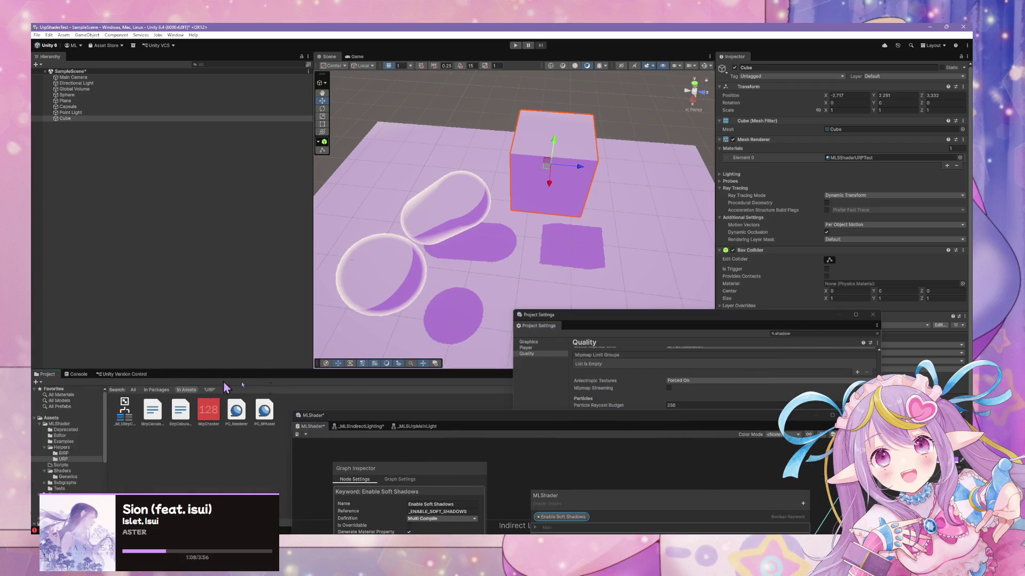
{"action": "left_click", "coordinate": [236, 419]}
{"action": "key", "text": "Right"}
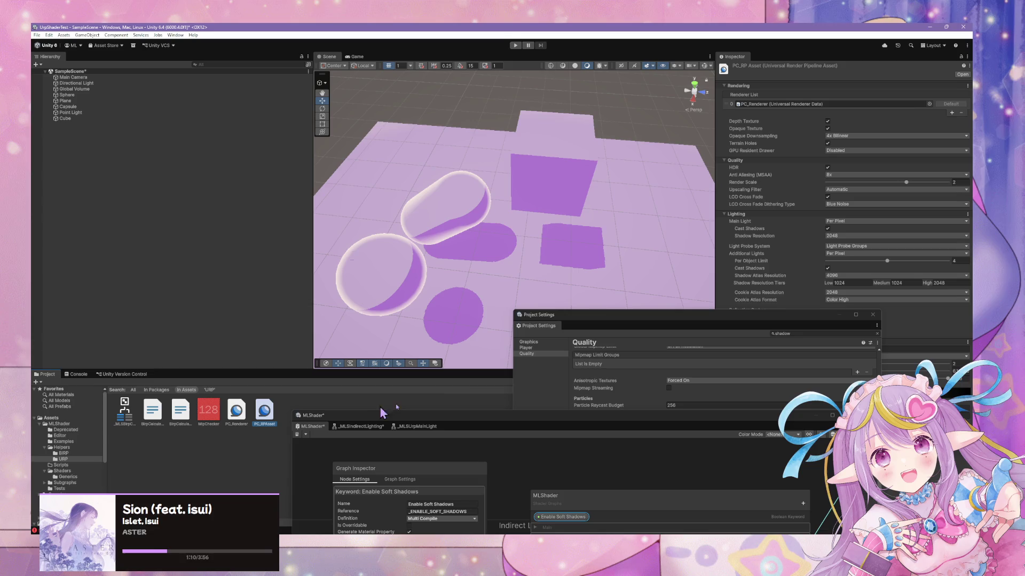
{"action": "mouse_move", "coordinate": [763, 323]}
{"action": "left_mouse_down"}
{"action": "mouse_move", "coordinate": [648, 298]}
{"action": "mouse_move", "coordinate": [413, 113]}
{"action": "left_mouse_up"}
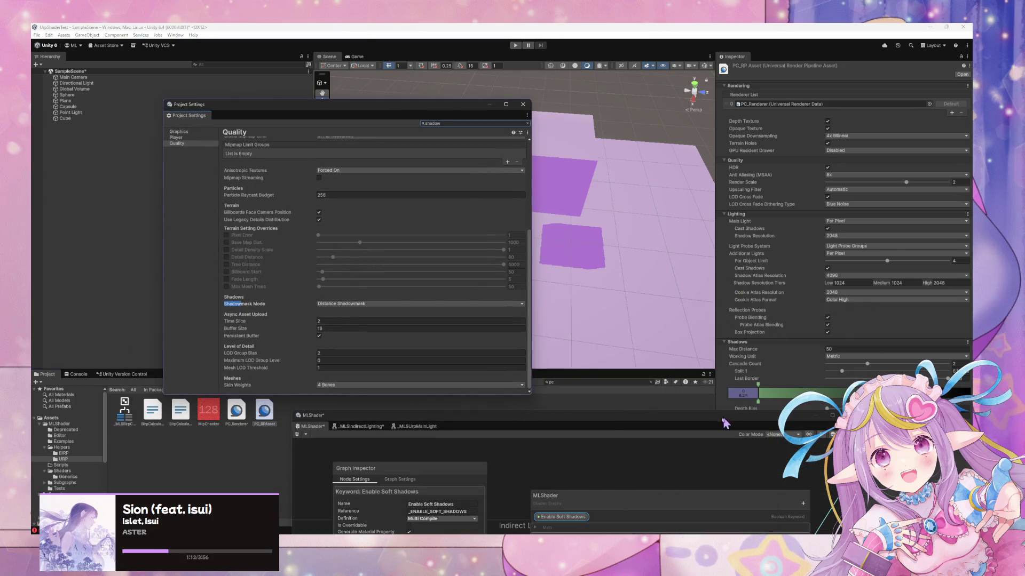
{"action": "left_click_drag", "start_coordinate": [699, 418], "coordinate": [516, 297]}
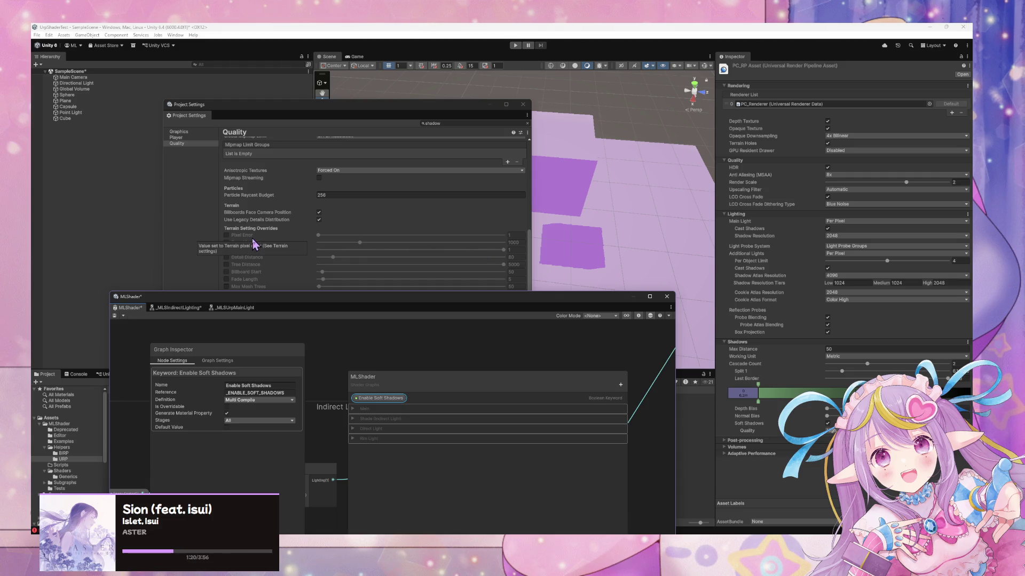
Step: Collapse Quality, Lighting and Shadows, expand Volumes, and leave Volume Update Mode on Every Frame
{"action": "left_click", "coordinate": [731, 160]}
{"action": "left_click", "coordinate": [734, 167]}
{"action": "left_click", "coordinate": [736, 174]}
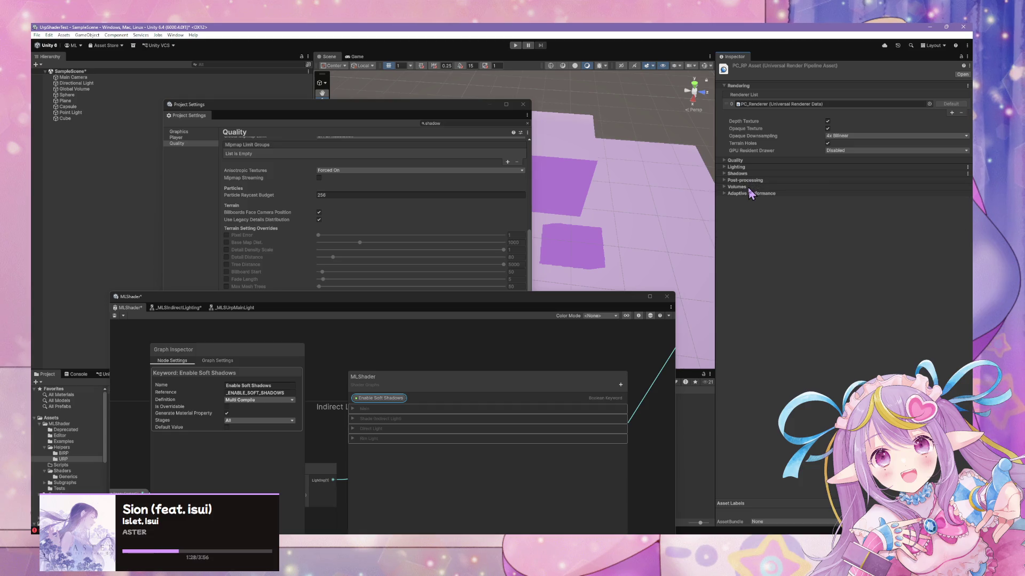
{"action": "left_click", "coordinate": [749, 188]}
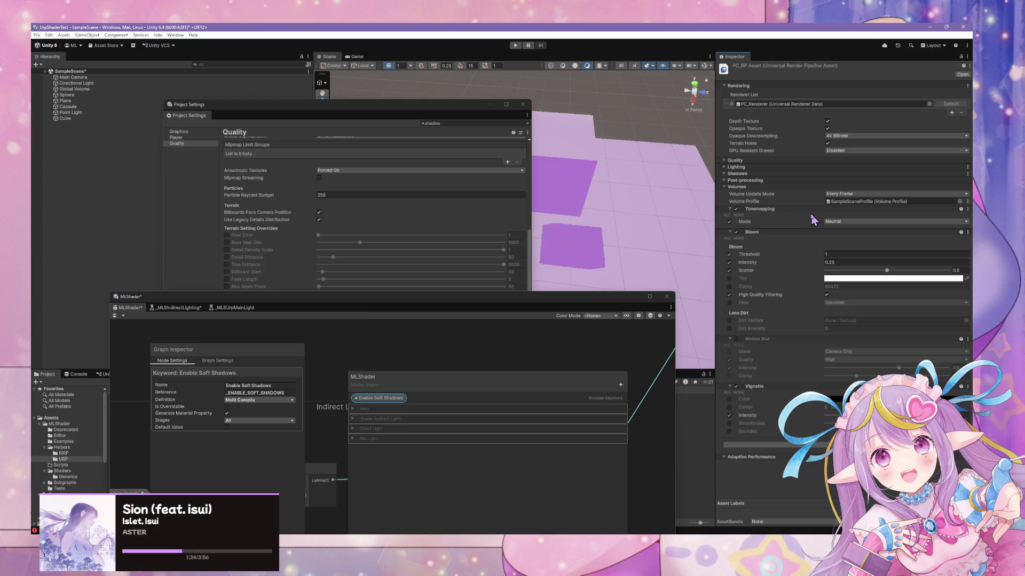
{"action": "left_click", "coordinate": [854, 194]}
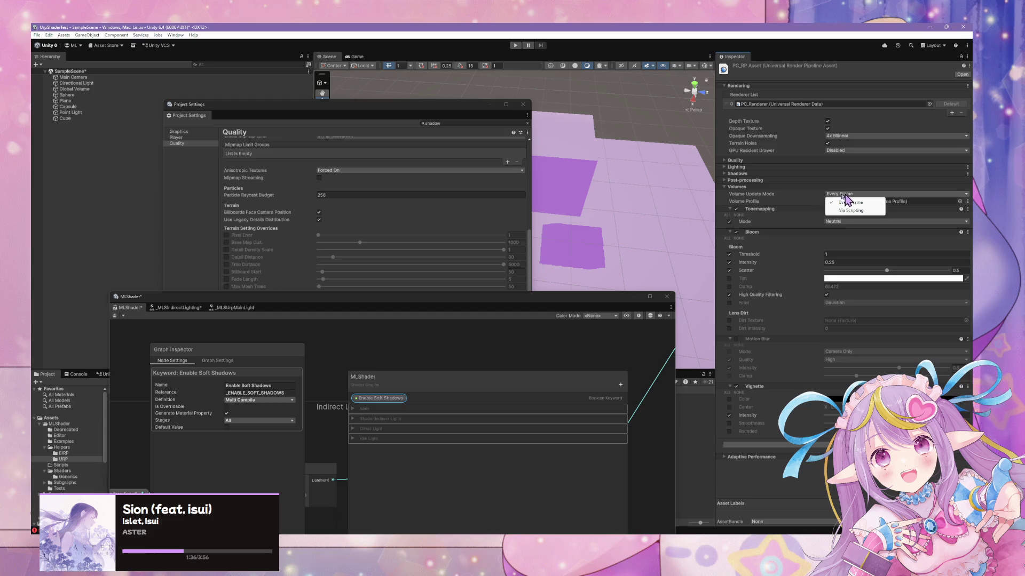
{"action": "key", "text": "alt+Tab"}
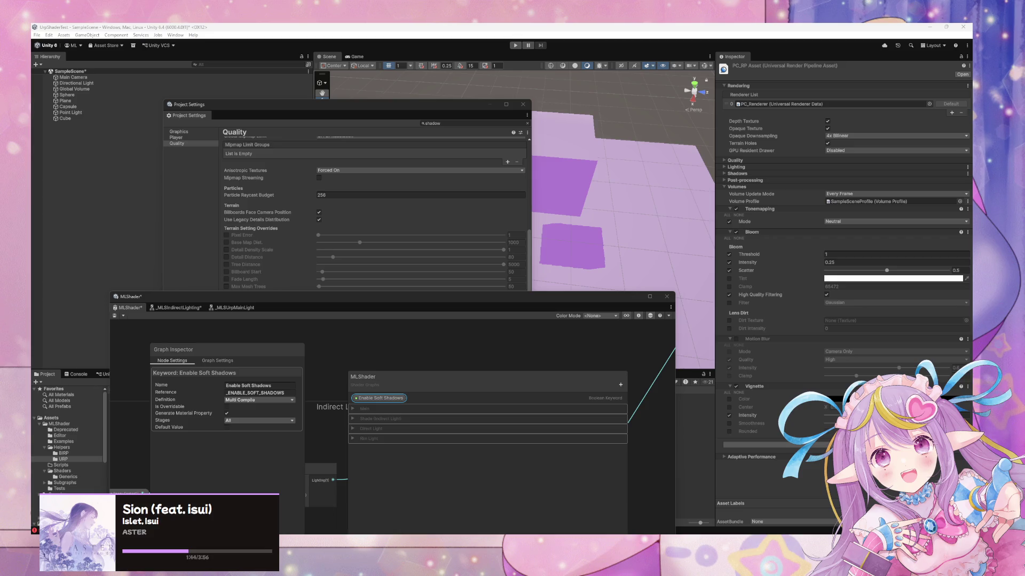
{"action": "left_click_drag", "start_coordinate": [216, 302], "coordinate": [349, 133]}
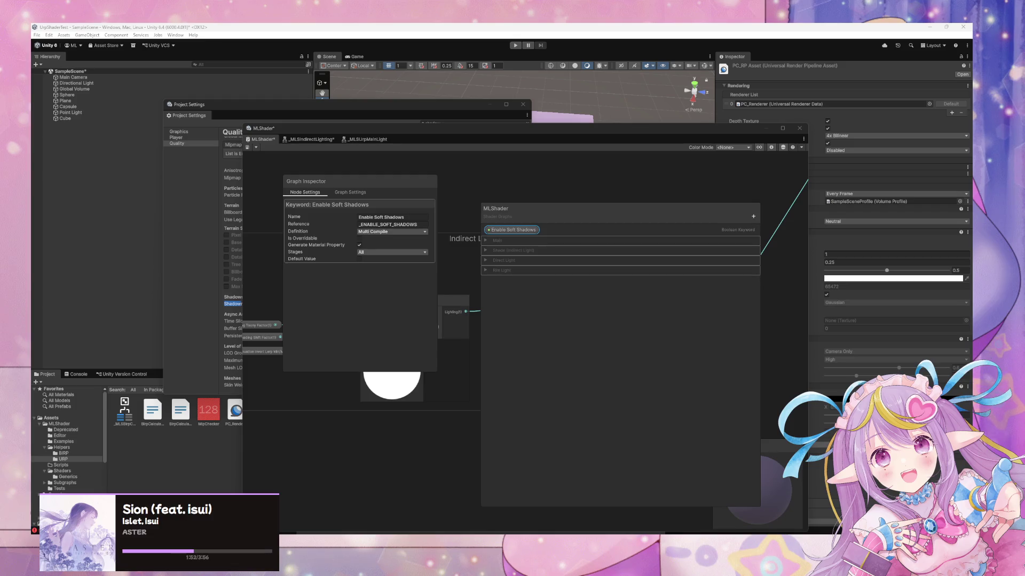
Step: Set the keyword Reference to _SHADOWS_SOFT, make it default on, and save
{"action": "left_click", "coordinate": [384, 225]}
{"action": "type", "text": "_SHADOWS_SOFT"}
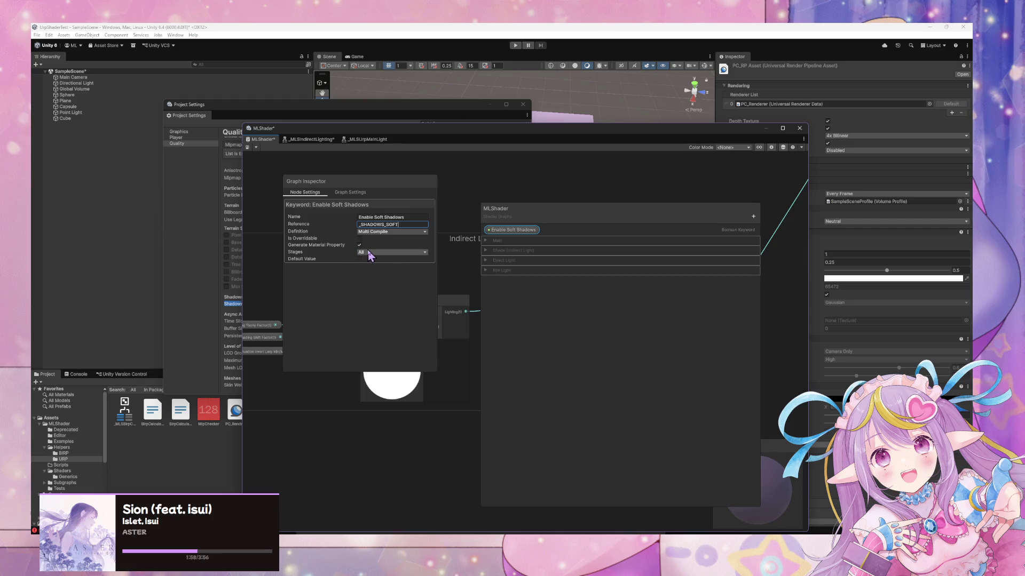
{"action": "key", "text": "Return"}
{"action": "left_click", "coordinate": [359, 259]}
{"action": "left_click", "coordinate": [248, 149]}
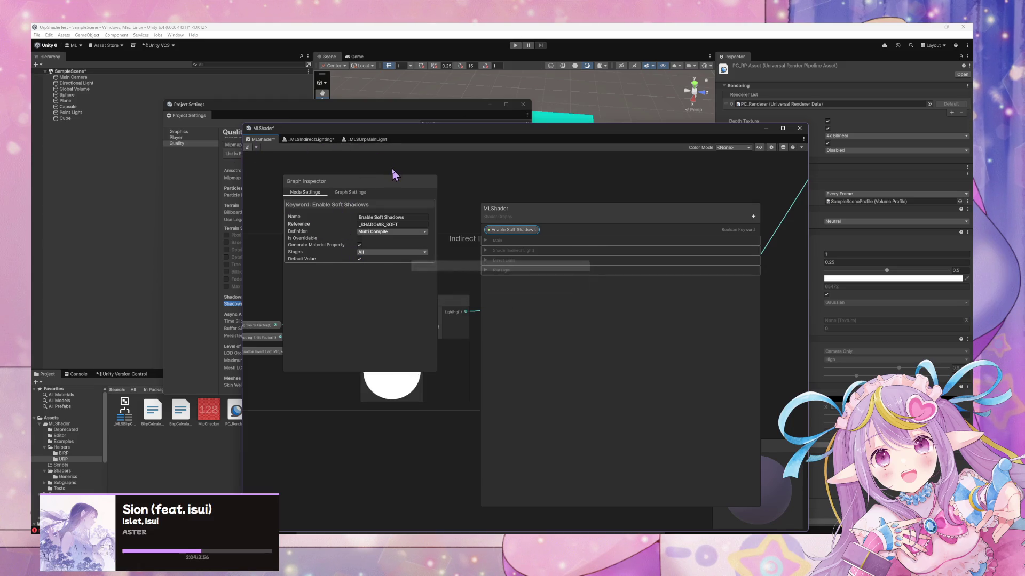
Step: Rearrange windows, save the graph again, and orbit to select the capsule
{"action": "left_click_drag", "start_coordinate": [443, 111], "coordinate": [543, 315]}
{"action": "mouse_move", "coordinate": [550, 126]}
{"action": "left_mouse_down"}
{"action": "mouse_move", "coordinate": [550, 332]}
{"action": "mouse_move", "coordinate": [567, 175]}
{"action": "left_mouse_up"}
{"action": "left_click_drag", "start_coordinate": [399, 339], "coordinate": [402, 260]}
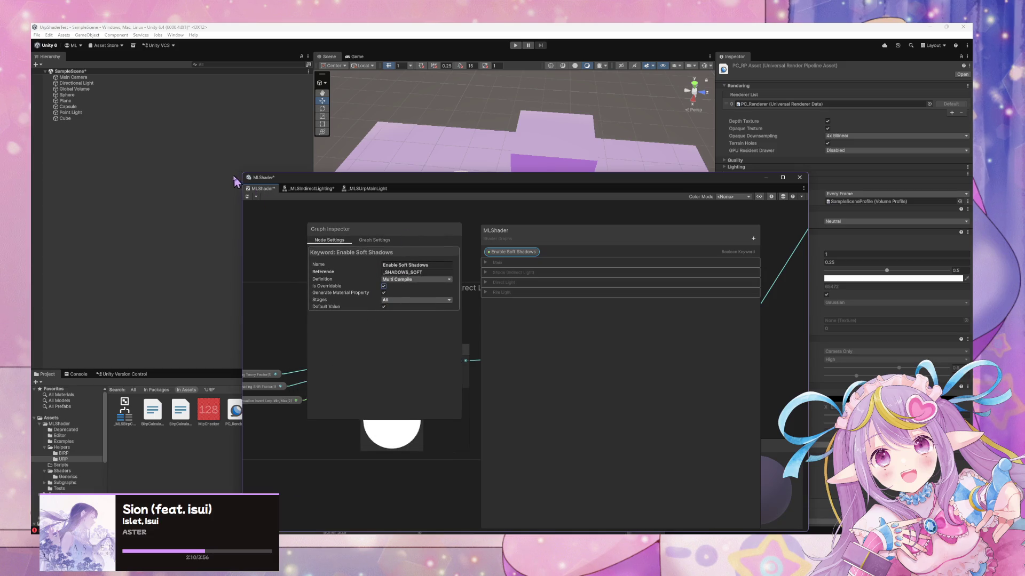
{"action": "left_click", "coordinate": [247, 196]}
{"action": "mouse_move", "coordinate": [403, 180]}
{"action": "left_mouse_down"}
{"action": "mouse_move", "coordinate": [375, 356]}
{"action": "mouse_move", "coordinate": [369, 340]}
{"action": "left_mouse_up"}
{"action": "mouse_move", "coordinate": [507, 267]}
{"action": "left_mouse_down"}
{"action": "mouse_move", "coordinate": [533, 284]}
{"action": "mouse_move", "coordinate": [481, 283]}
{"action": "mouse_move", "coordinate": [428, 251]}
{"action": "mouse_move", "coordinate": [507, 183]}
{"action": "left_mouse_up"}
{"action": "left_click", "coordinate": [507, 182]}
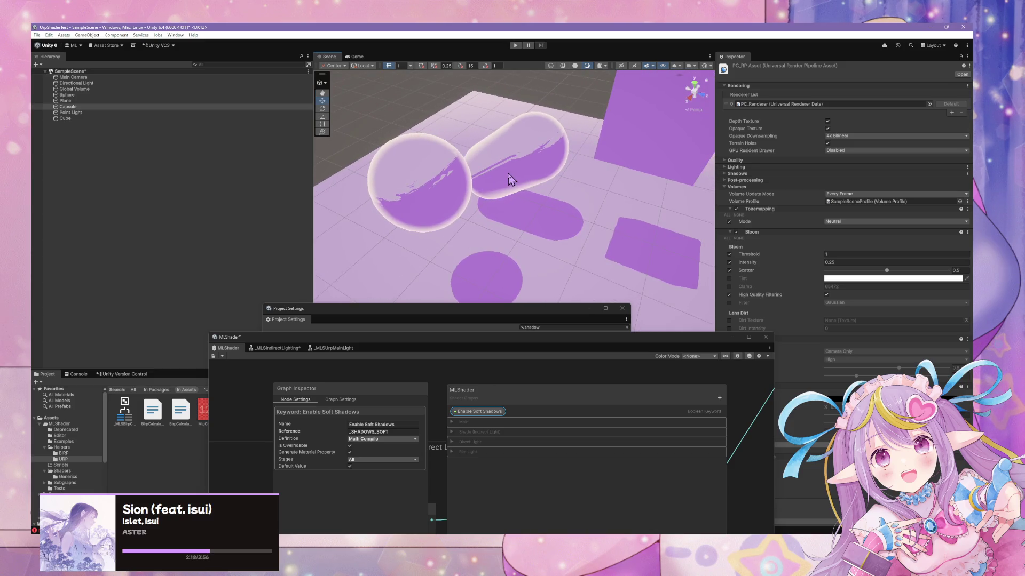
Step: Lower the material's Shading Toony Factor to about 0.18 and Shading Shift Factor to 0
{"action": "scroll", "coordinate": [800, 315], "scroll_direction": "down", "scroll_amount": 5}
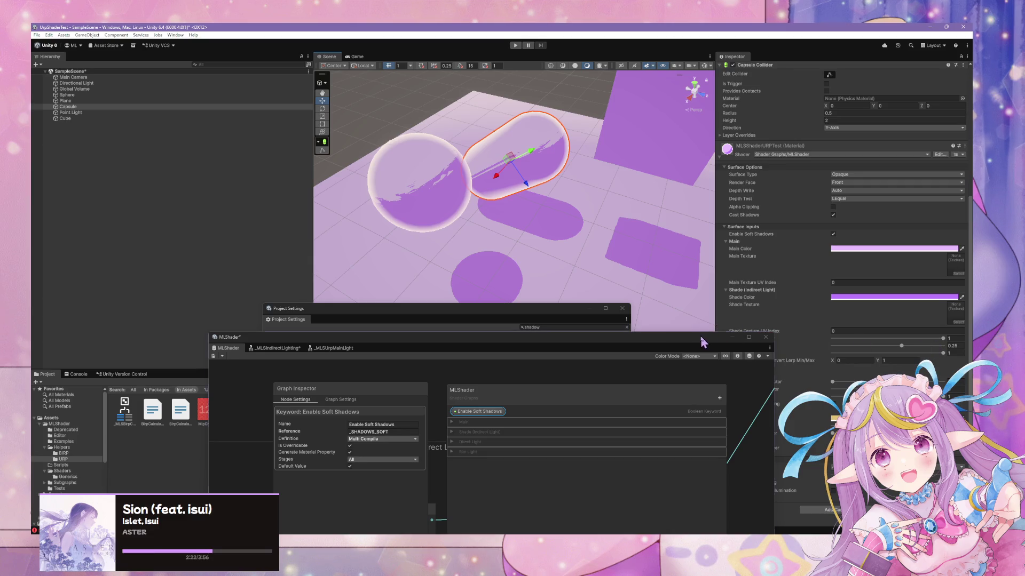
{"action": "left_click_drag", "start_coordinate": [702, 339], "coordinate": [634, 365]}
{"action": "left_click_drag", "start_coordinate": [943, 338], "coordinate": [771, 336]}
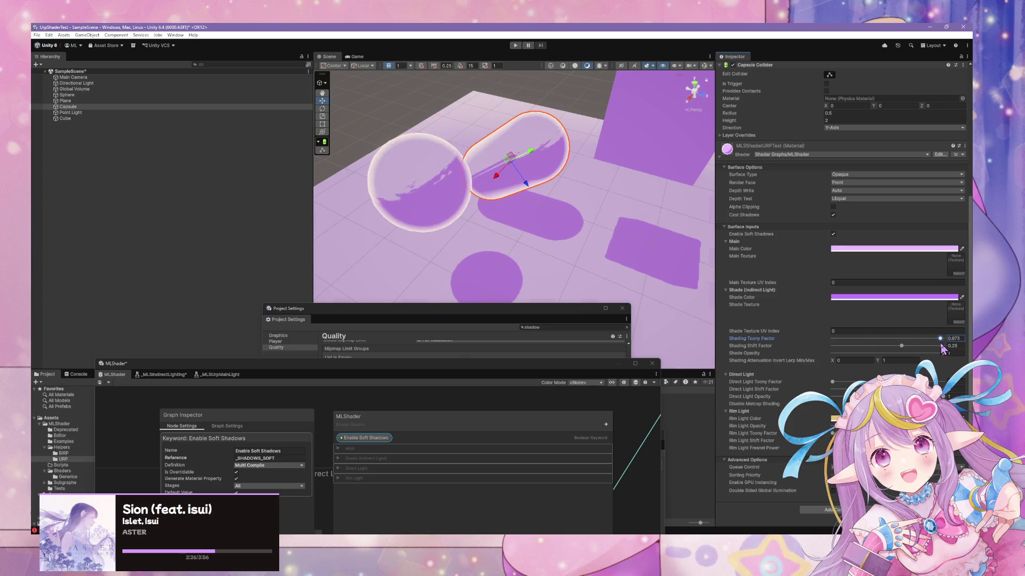
{"action": "left_click_drag", "start_coordinate": [902, 350], "coordinate": [890, 347]}
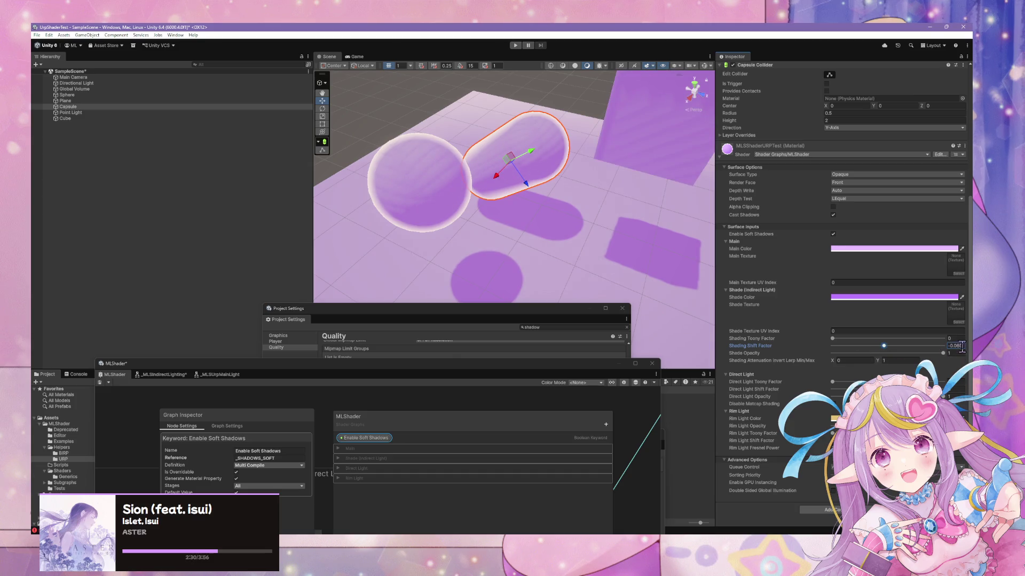
{"action": "mouse_move", "coordinate": [554, 224]}
{"action": "left_mouse_down"}
{"action": "mouse_move", "coordinate": [656, 222]}
{"action": "mouse_move", "coordinate": [794, 244]}
{"action": "mouse_move", "coordinate": [857, 222]}
{"action": "mouse_move", "coordinate": [556, 227]}
{"action": "left_mouse_up"}
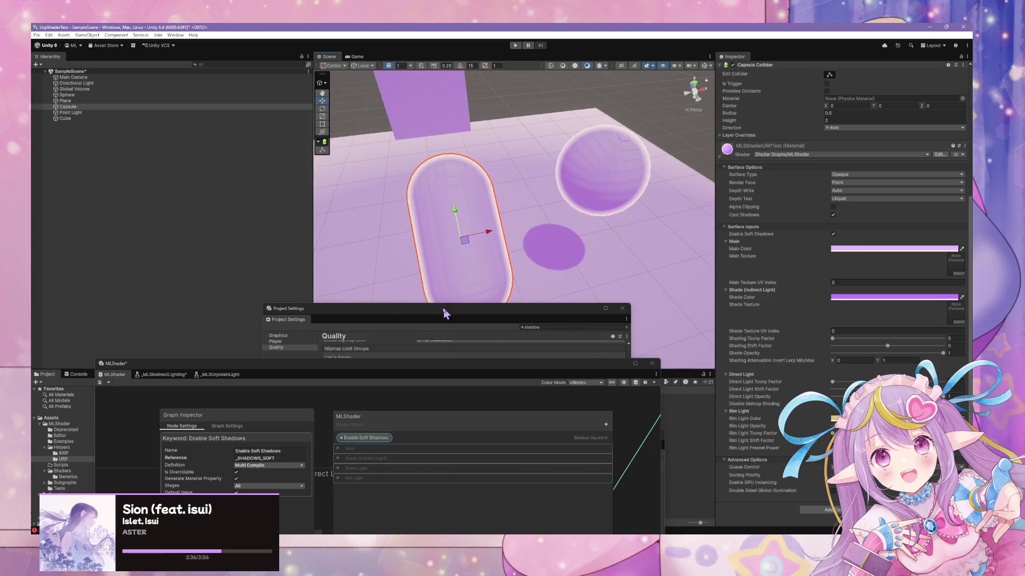
{"action": "left_click_drag", "start_coordinate": [345, 378], "coordinate": [349, 419]}
{"action": "left_click", "coordinate": [99, 424]}
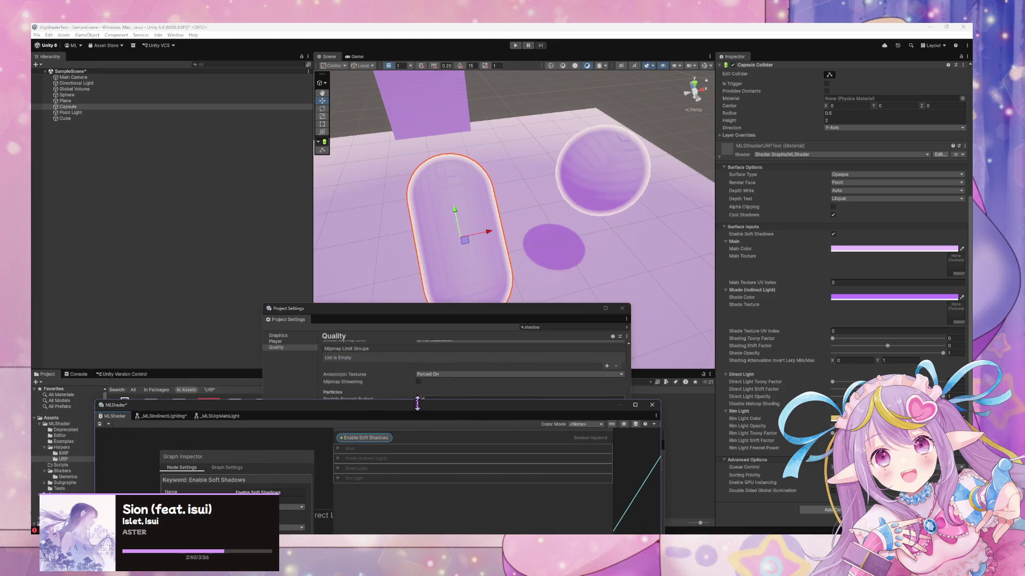
{"action": "mouse_move", "coordinate": [396, 415]}
{"action": "left_mouse_down"}
{"action": "mouse_move", "coordinate": [464, 395]}
{"action": "mouse_move", "coordinate": [539, 291]}
{"action": "mouse_move", "coordinate": [470, 383]}
{"action": "mouse_move", "coordinate": [550, 244]}
{"action": "left_mouse_up"}
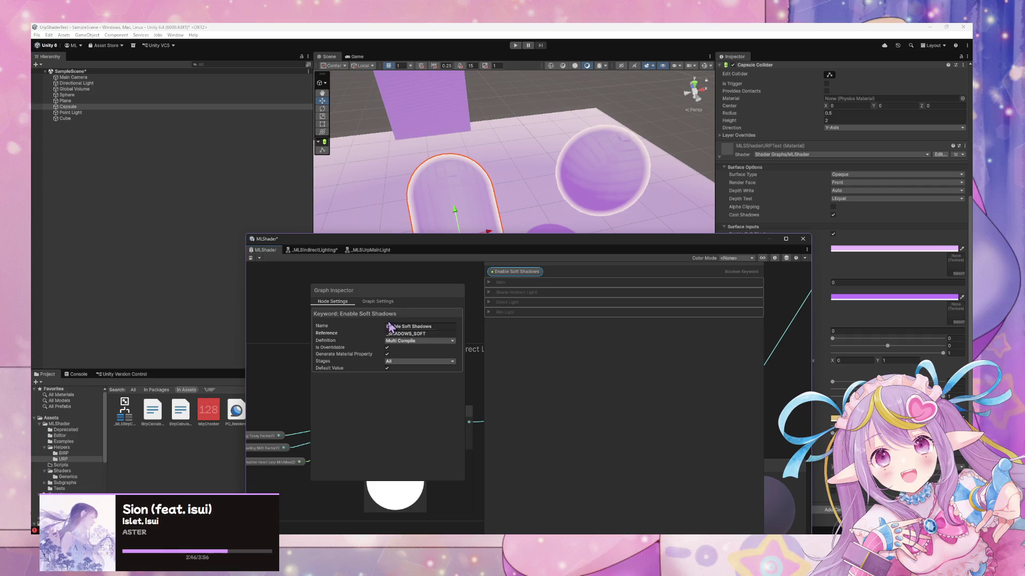
Step: Turn Default Value off, change the Reference to _SHADOWS_SOFT2 and back, saving each time
{"action": "left_click_drag", "start_coordinate": [499, 252], "coordinate": [447, 337]}
{"action": "left_click", "coordinate": [335, 452]}
{"action": "left_click", "coordinate": [199, 343]}
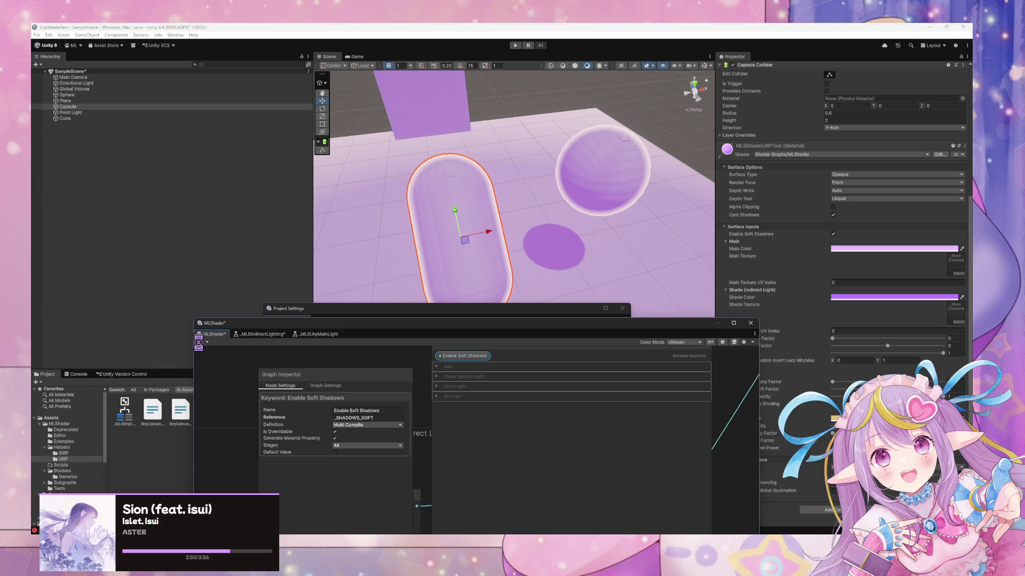
{"action": "left_click", "coordinate": [380, 417]}
{"action": "type", "text": "2"}
{"action": "left_click", "coordinate": [199, 342]}
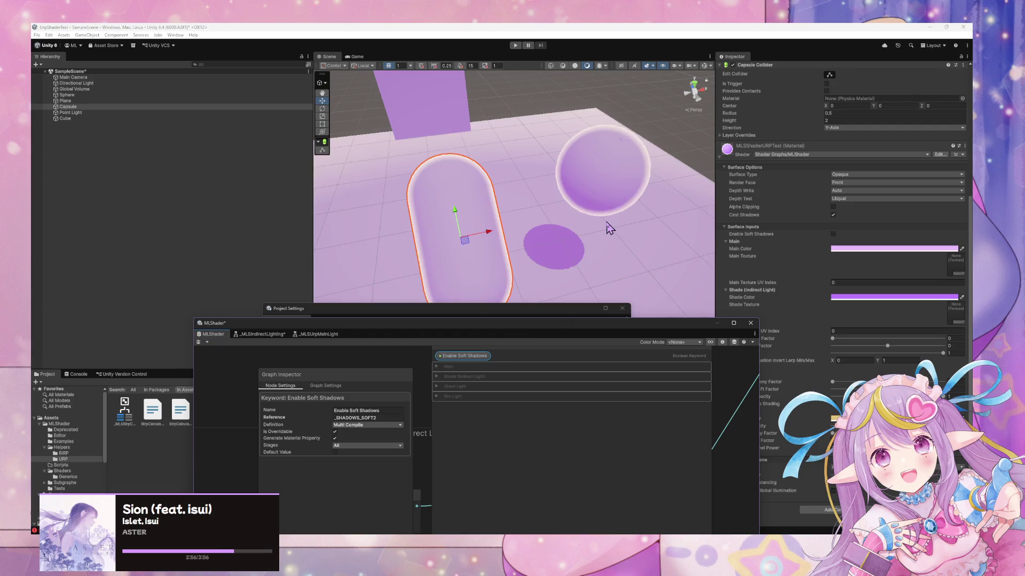
{"action": "left_click", "coordinate": [390, 419]}
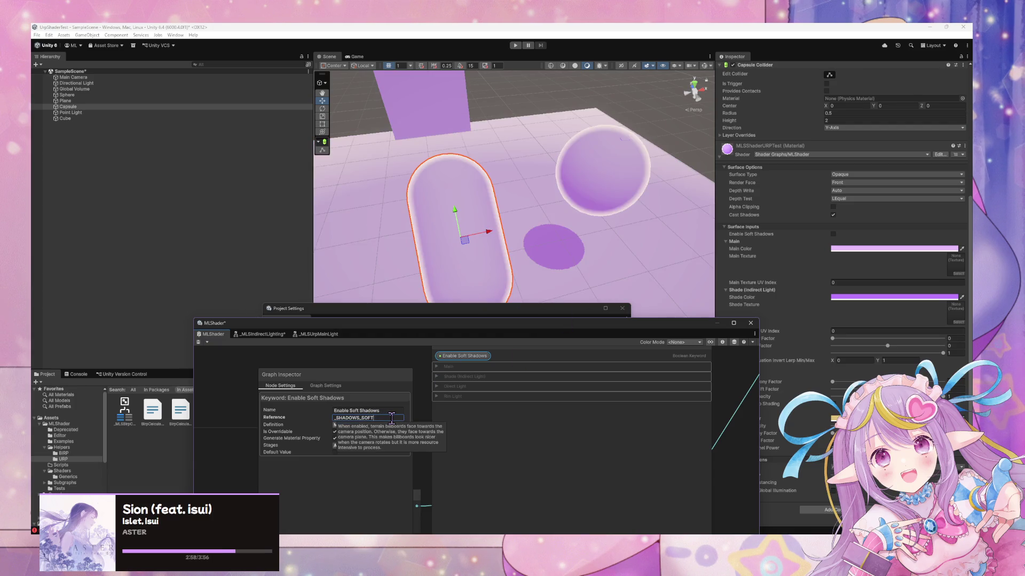
{"action": "key", "text": "Return"}
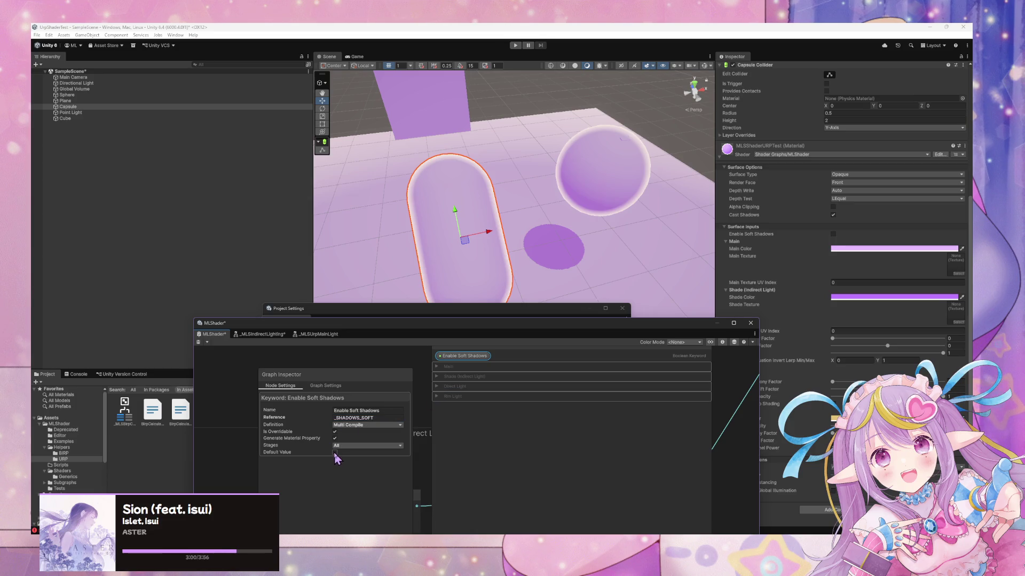
{"action": "left_click", "coordinate": [198, 342]}
Step: Save the graph again and orbit the Scene view to recheck the sphere's shadows
{"action": "mouse_move", "coordinate": [567, 293]}
{"action": "left_mouse_down"}
{"action": "mouse_move", "coordinate": [588, 241]}
{"action": "mouse_move", "coordinate": [660, 226]}
{"action": "mouse_move", "coordinate": [586, 252]}
{"action": "mouse_move", "coordinate": [784, 226]}
{"action": "mouse_move", "coordinate": [776, 214]}
{"action": "mouse_move", "coordinate": [786, 191]}
{"action": "mouse_move", "coordinate": [673, 190]}
{"action": "mouse_move", "coordinate": [599, 210]}
{"action": "mouse_move", "coordinate": [589, 307]}
{"action": "left_mouse_up"}
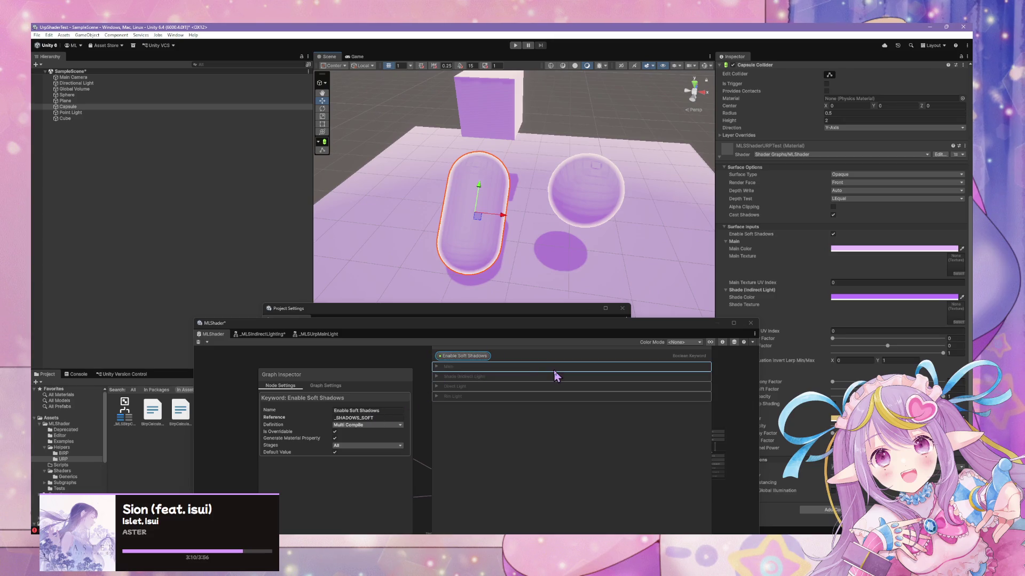
{"action": "left_click", "coordinate": [457, 354]}
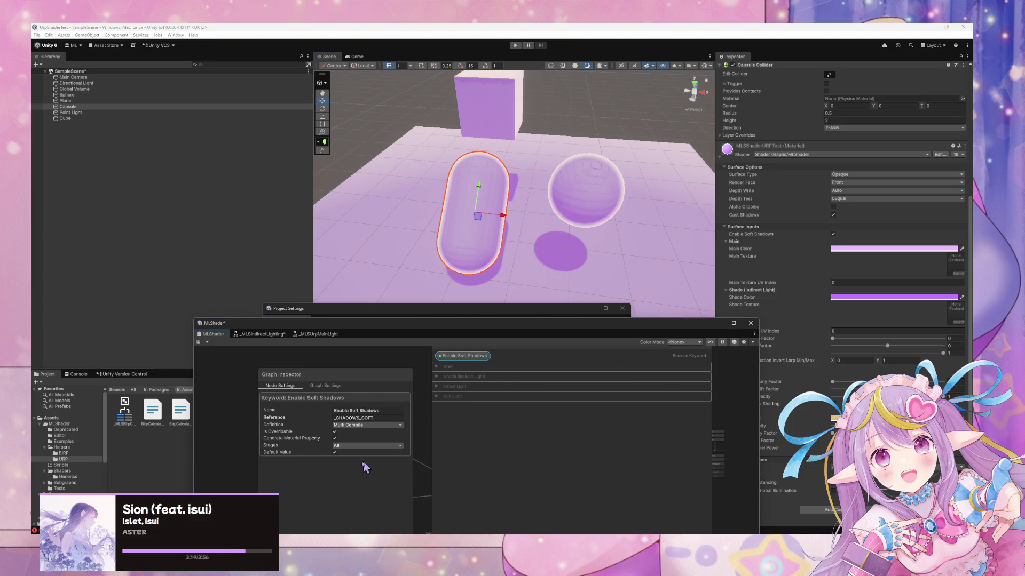
{"action": "left_click_drag", "start_coordinate": [702, 332], "coordinate": [665, 269]}
{"action": "left_click", "coordinate": [161, 279]}
{"action": "left_click_drag", "start_coordinate": [389, 266], "coordinate": [392, 350]}
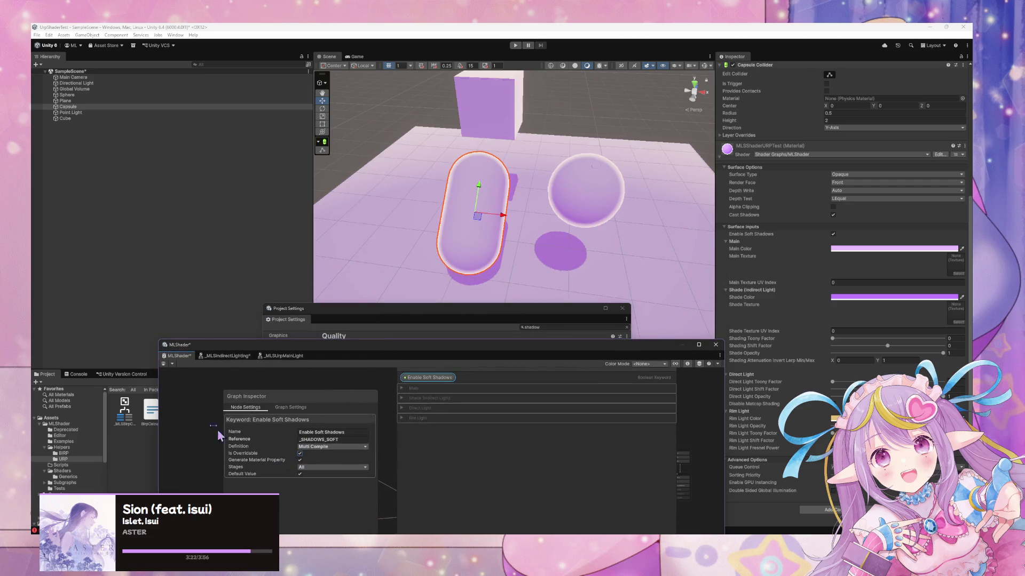
{"action": "left_click", "coordinate": [163, 364]}
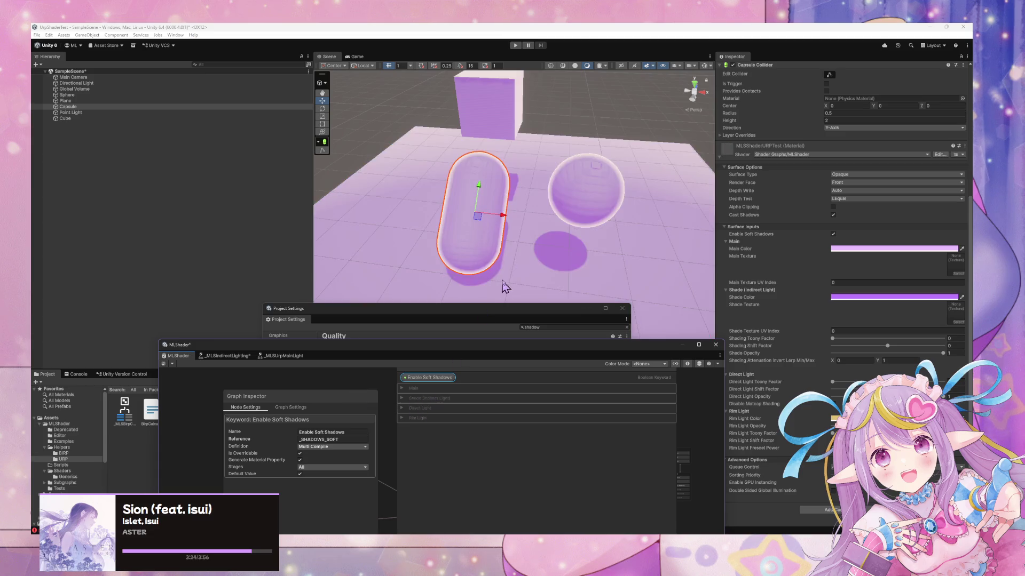
{"action": "left_click_drag", "start_coordinate": [508, 279], "coordinate": [555, 243]}
{"action": "scroll", "coordinate": [555, 243], "scroll_direction": "down", "scroll_amount": 5}
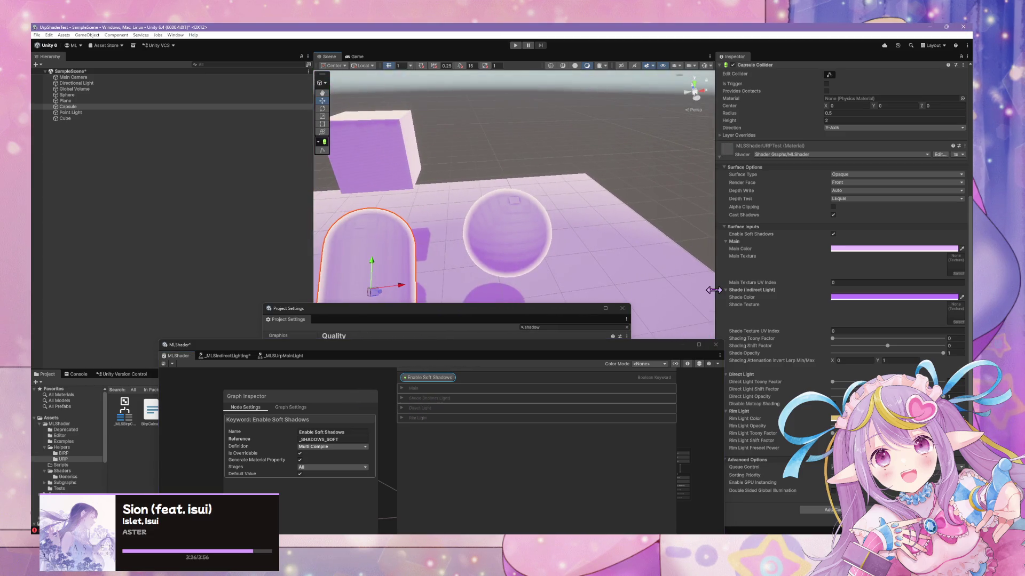
{"action": "left_click_drag", "start_coordinate": [613, 345], "coordinate": [501, 432]}
{"action": "mouse_move", "coordinate": [576, 309]}
{"action": "left_mouse_down"}
{"action": "mouse_move", "coordinate": [484, 334]}
{"action": "mouse_move", "coordinate": [449, 427]}
{"action": "mouse_move", "coordinate": [451, 418]}
{"action": "left_mouse_up"}
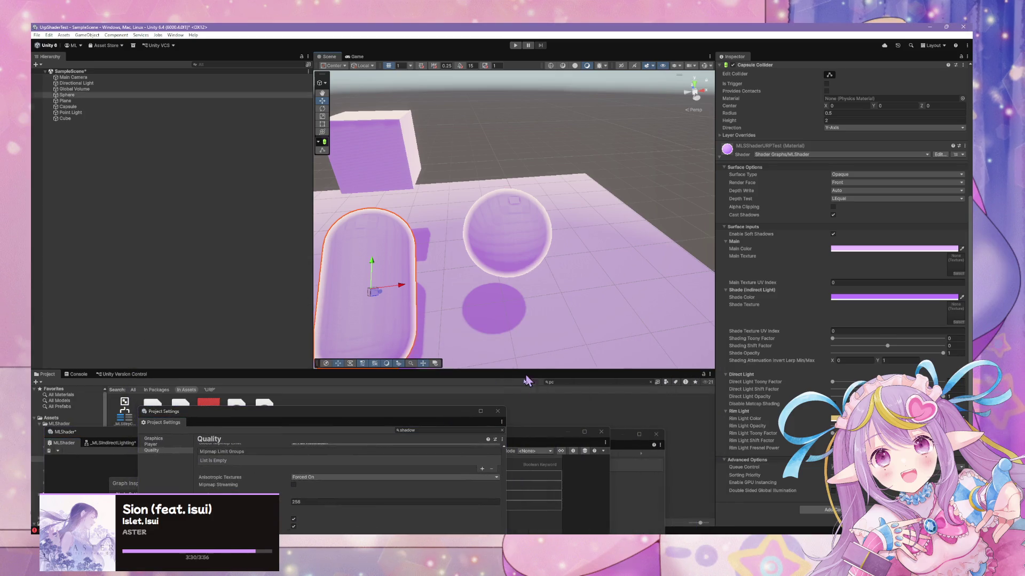
Step: Select the PC_RPAsset pipeline asset and expand its Shadows section
{"action": "key", "text": "ctrl+z"}
{"action": "left_click_drag", "start_coordinate": [332, 423], "coordinate": [303, 472]}
{"action": "left_click", "coordinate": [236, 411]}
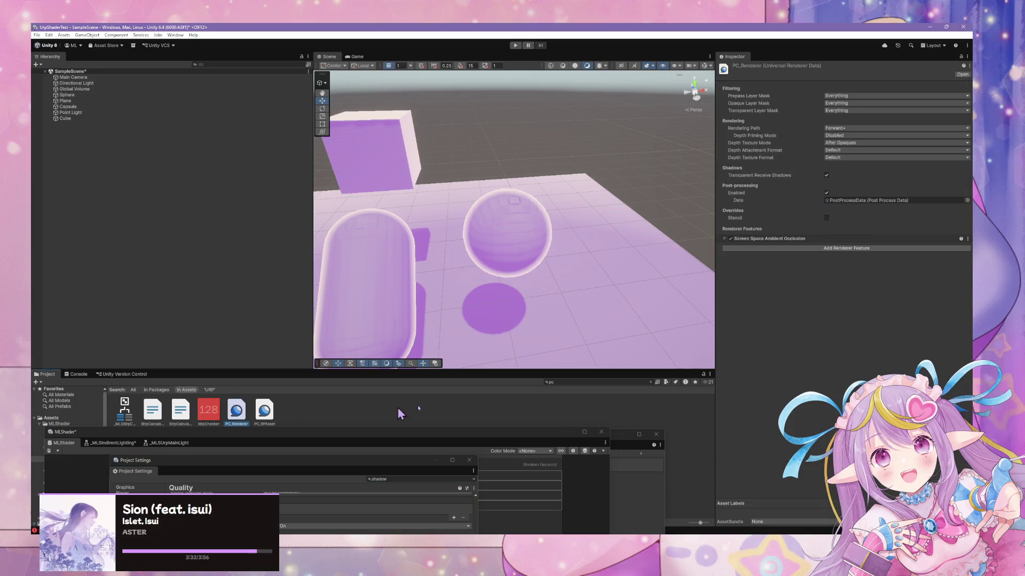
{"action": "left_click", "coordinate": [265, 410]}
{"action": "left_click", "coordinate": [237, 410]}
{"action": "left_click", "coordinate": [260, 414]}
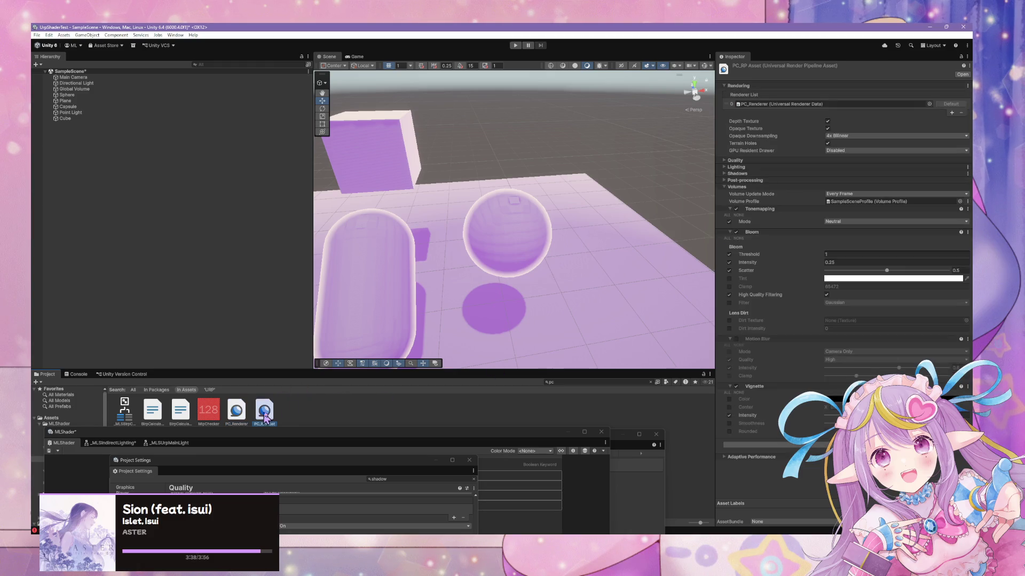
{"action": "left_click", "coordinate": [752, 174]}
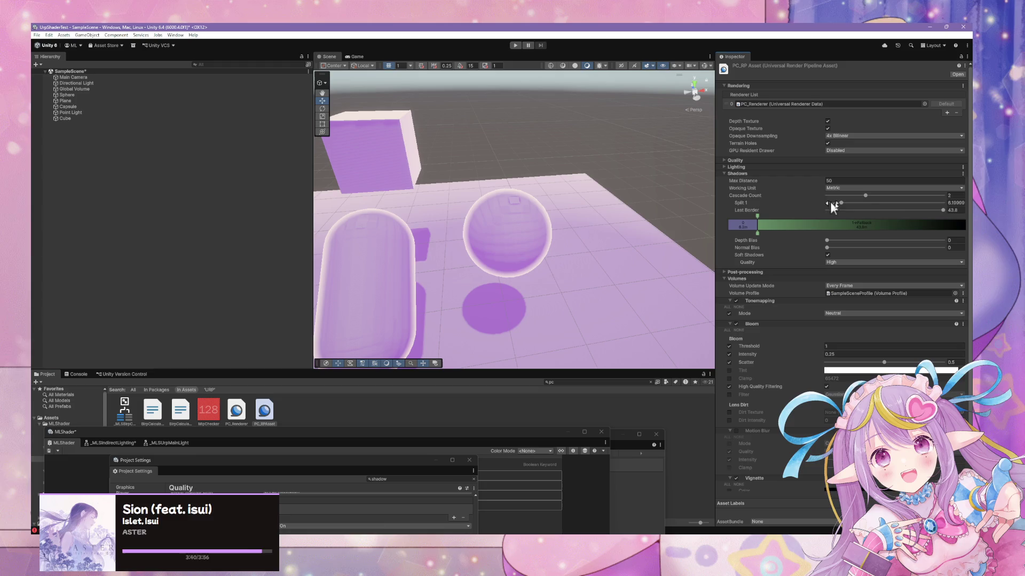
Step: Set the shadow Max Distance to 20 with a Cascade Count of 4
{"action": "left_click", "coordinate": [800, 181]}
{"action": "key", "text": "BackSpace"}
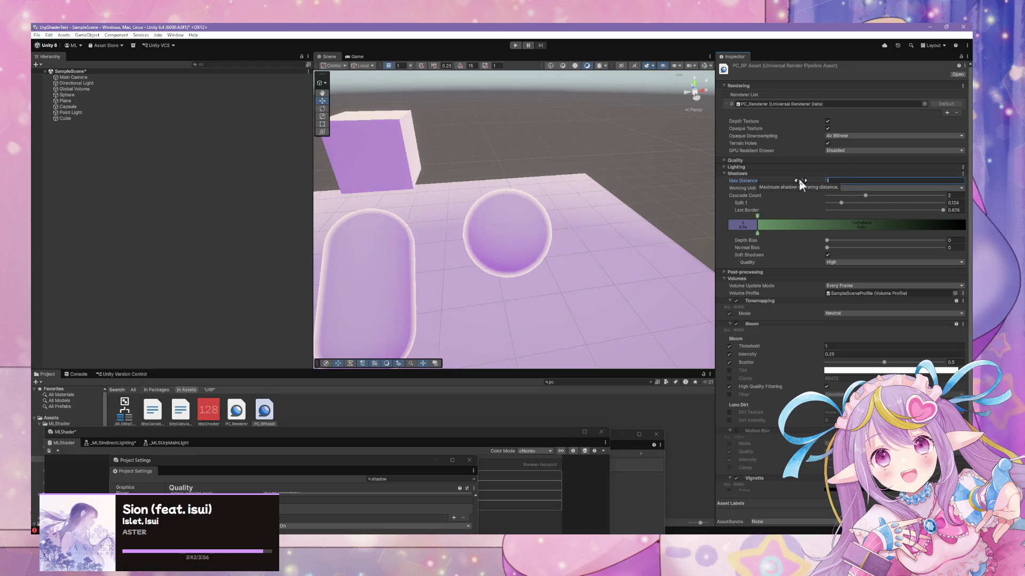
{"action": "type", "text": "20"}
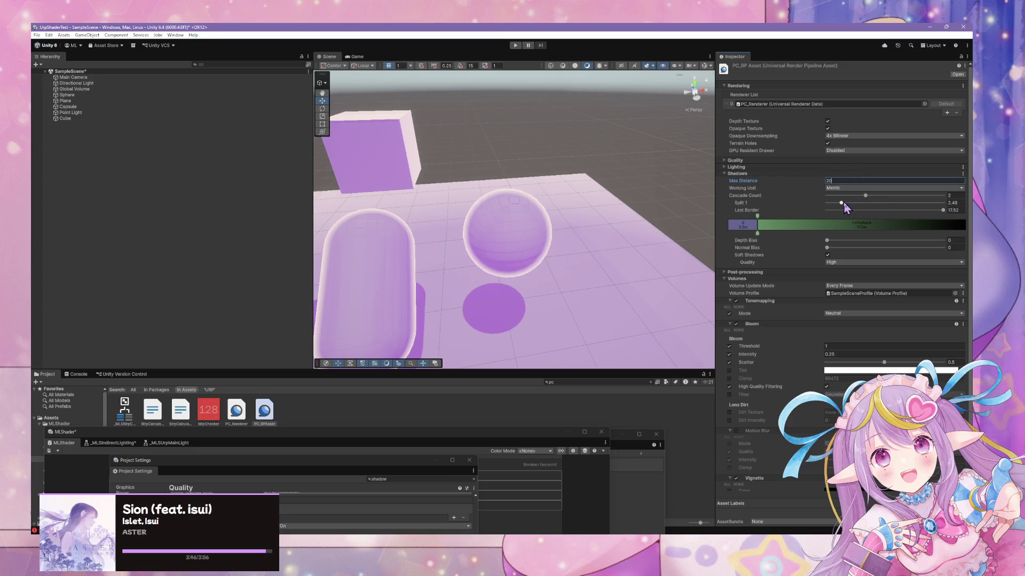
{"action": "left_click_drag", "start_coordinate": [865, 195], "coordinate": [943, 195]}
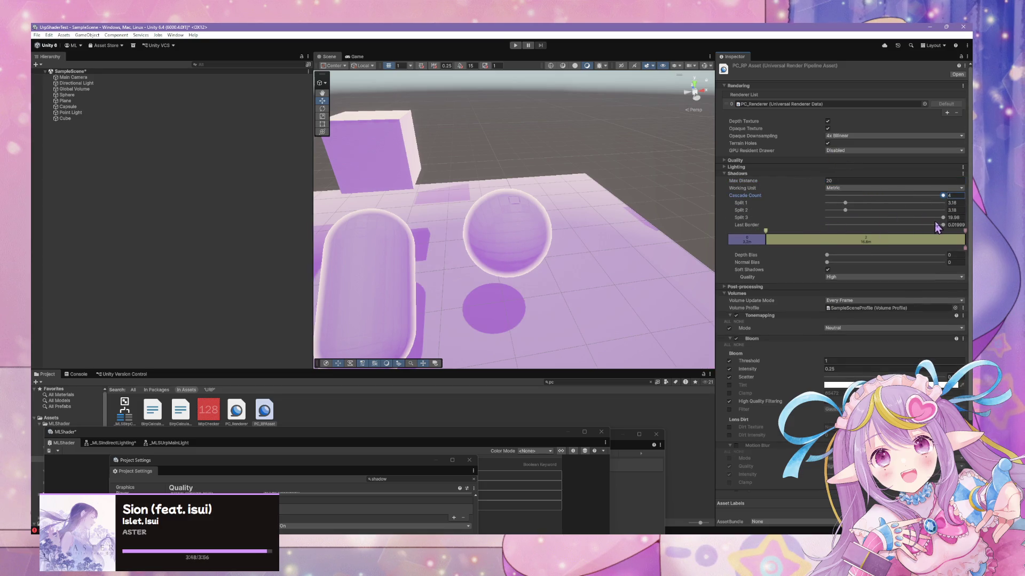
Step: Move the cascade splits to about 11.01 and 16.88, widen the first cascade, and raise the shadow bias
{"action": "mouse_move", "coordinate": [845, 210]}
{"action": "left_mouse_down"}
{"action": "mouse_move", "coordinate": [931, 218]}
{"action": "mouse_move", "coordinate": [919, 217]}
{"action": "left_mouse_up"}
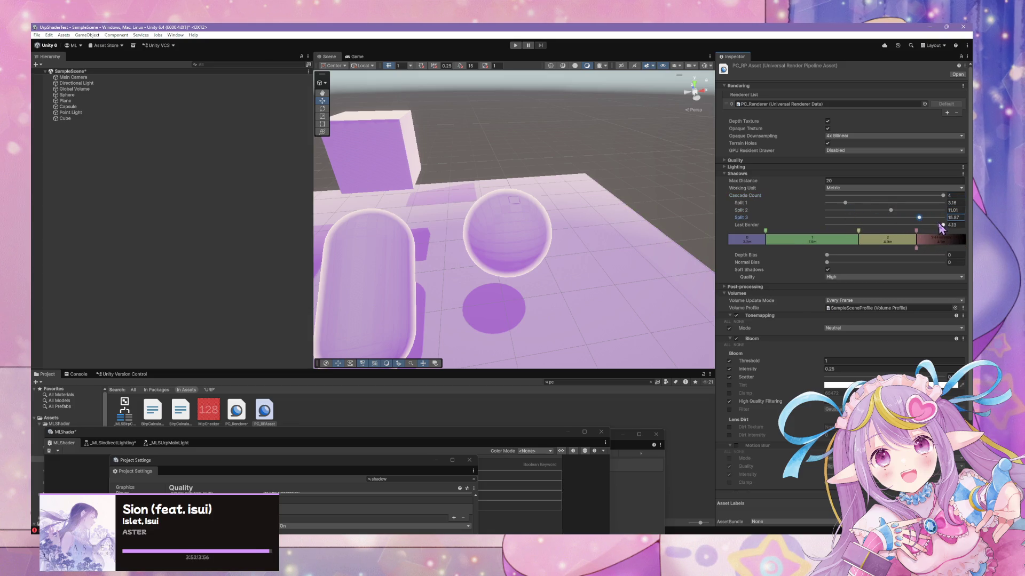
{"action": "left_click", "coordinate": [942, 225]}
{"action": "left_click_drag", "start_coordinate": [927, 219], "coordinate": [925, 218]}
{"action": "left_click_drag", "start_coordinate": [845, 203], "coordinate": [851, 203]}
{"action": "mouse_move", "coordinate": [827, 262]}
{"action": "left_mouse_down"}
{"action": "mouse_move", "coordinate": [901, 262]}
{"action": "mouse_move", "coordinate": [783, 262]}
{"action": "mouse_move", "coordinate": [870, 259]}
{"action": "mouse_move", "coordinate": [829, 260]}
{"action": "mouse_move", "coordinate": [856, 259]}
{"action": "left_mouse_up"}
{"action": "mouse_move", "coordinate": [672, 249]}
{"action": "left_mouse_down"}
{"action": "mouse_move", "coordinate": [597, 208]}
{"action": "mouse_move", "coordinate": [769, 217]}
{"action": "mouse_move", "coordinate": [865, 177]}
{"action": "mouse_move", "coordinate": [535, 210]}
{"action": "mouse_move", "coordinate": [441, 238]}
{"action": "mouse_move", "coordinate": [555, 213]}
{"action": "mouse_move", "coordinate": [522, 222]}
{"action": "mouse_move", "coordinate": [582, 224]}
{"action": "left_mouse_up"}
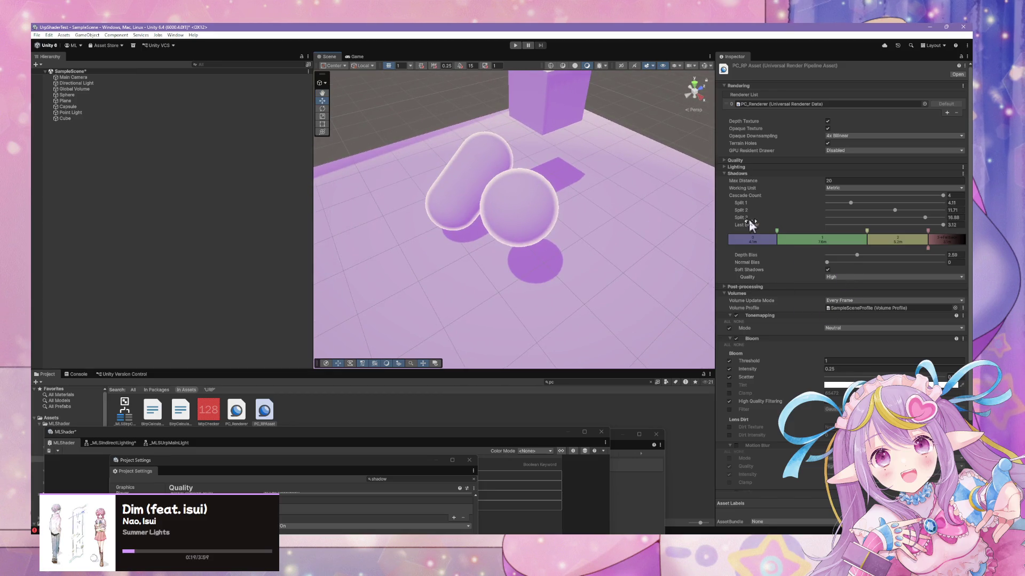
Step: Show all advanced pipeline properties and reset the PC_RP Asset to its defaults
{"action": "left_click", "coordinate": [959, 182]}
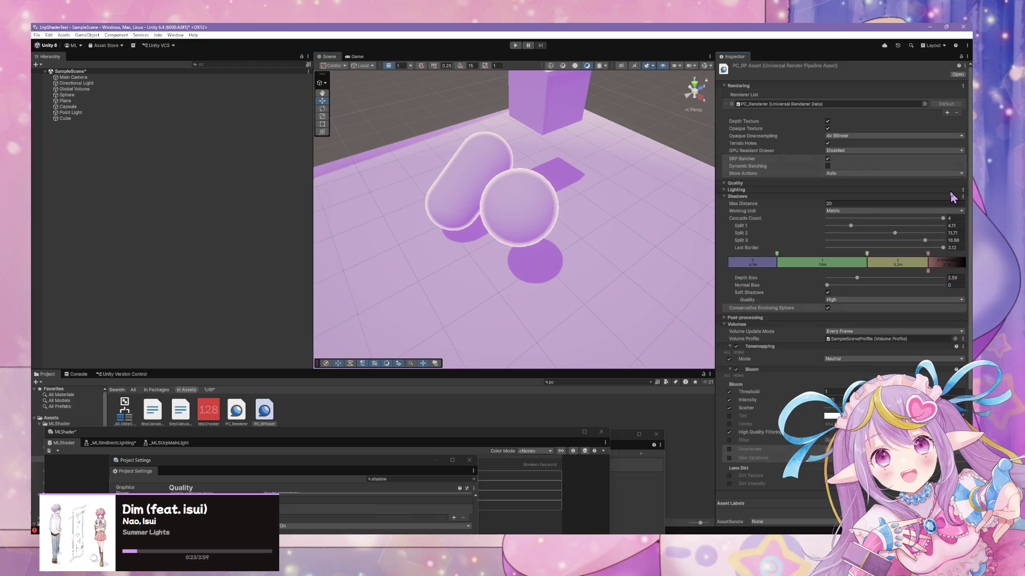
{"action": "left_click", "coordinate": [963, 197]}
{"action": "key", "text": "Escape"}
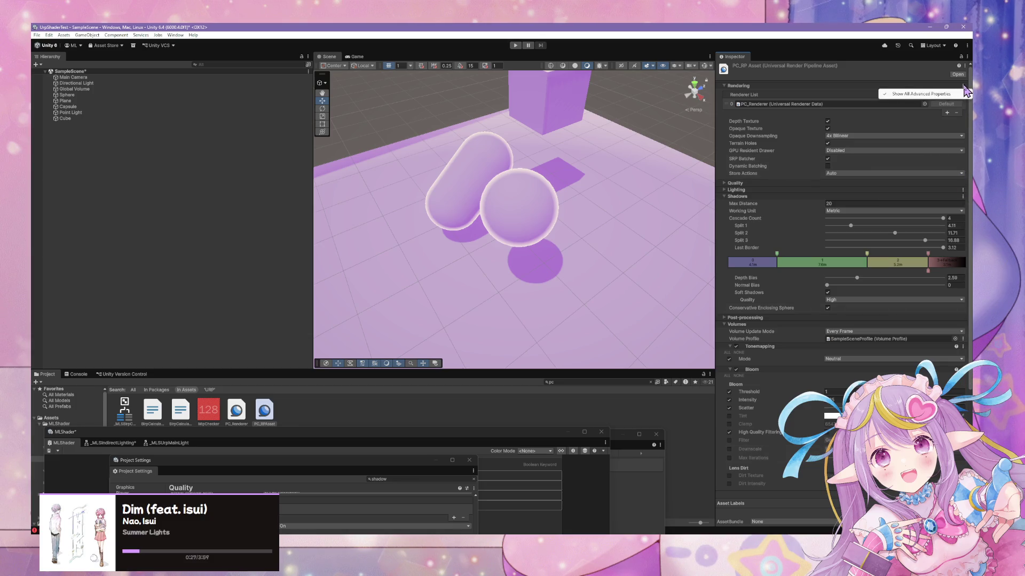
{"action": "left_click", "coordinate": [965, 65]}
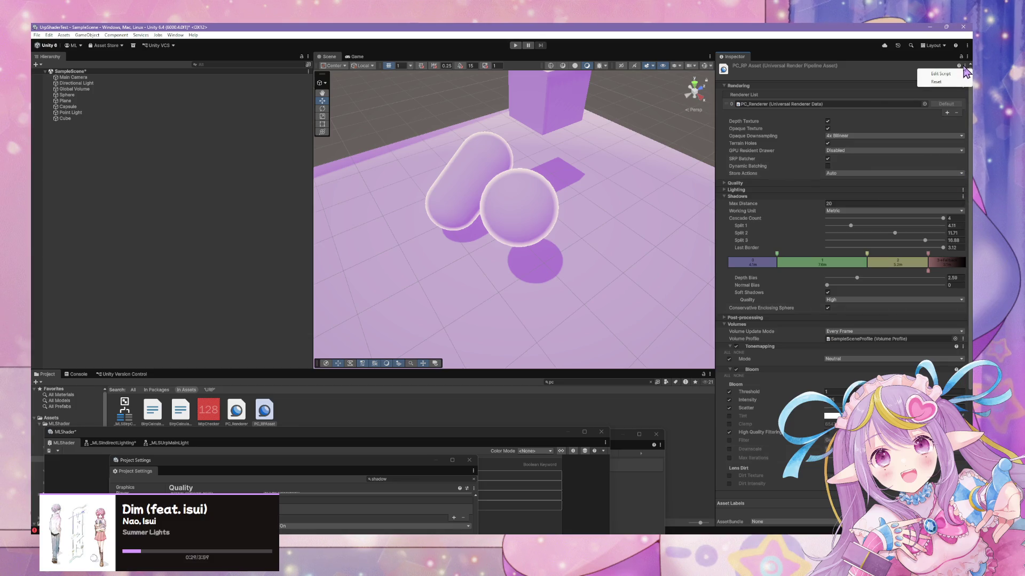
{"action": "left_click", "coordinate": [936, 82]}
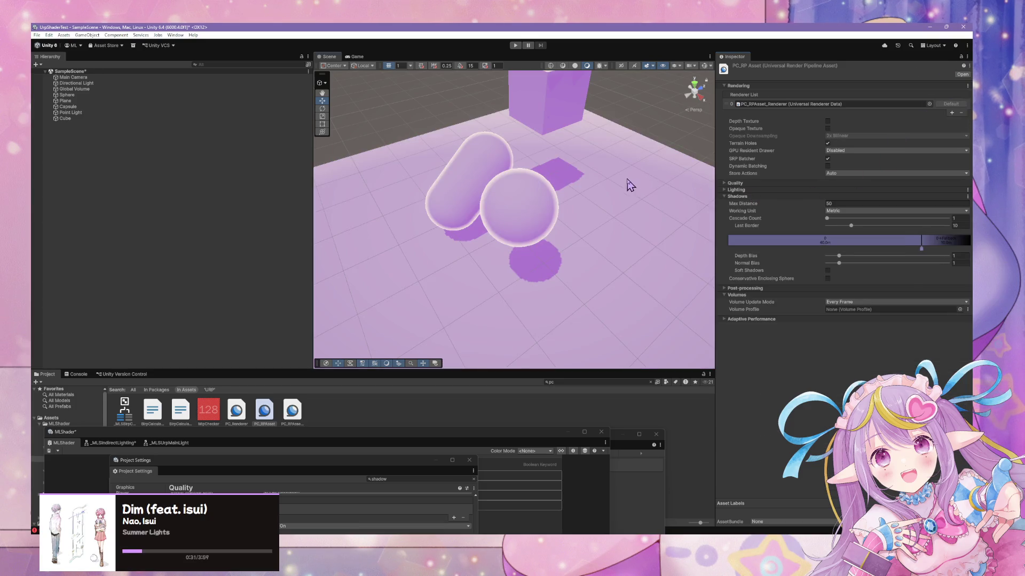
Step: Enable Soft Shadows under the Lighting settings
{"action": "scroll", "coordinate": [640, 169], "scroll_direction": "up", "scroll_amount": 3}
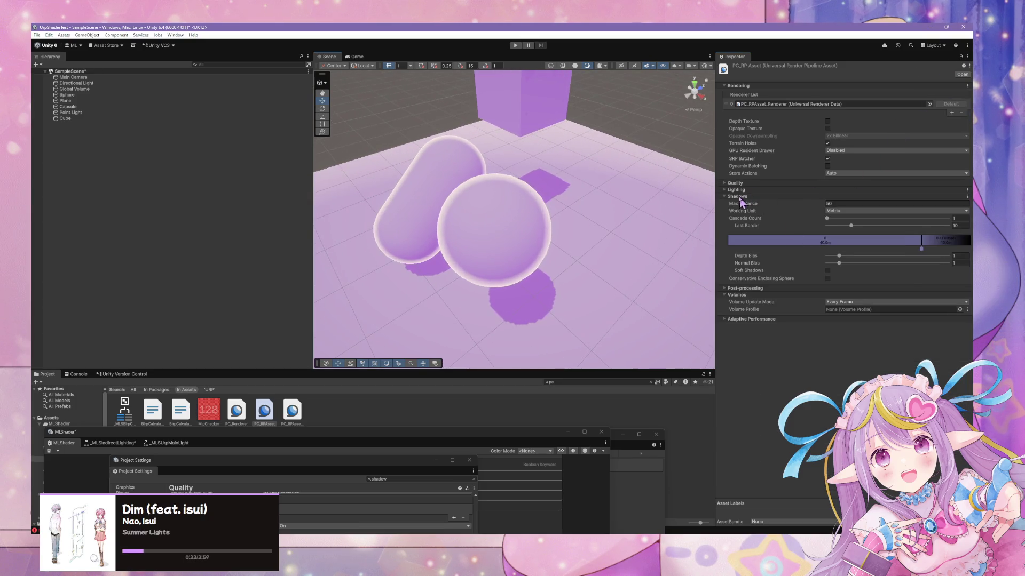
{"action": "left_click", "coordinate": [737, 190]}
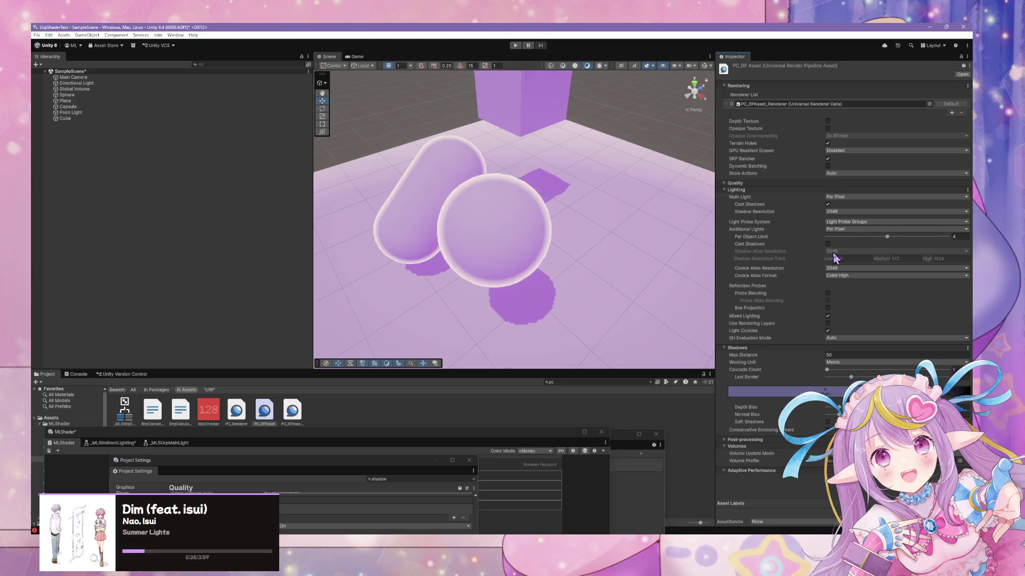
{"action": "left_click", "coordinate": [828, 422]}
Step: Orbit around the cube, sphere and capsule to check their shadows, lowering Normal Bias to its minimum
{"action": "mouse_move", "coordinate": [631, 283]}
{"action": "left_mouse_down"}
{"action": "mouse_move", "coordinate": [647, 287]}
{"action": "mouse_move", "coordinate": [539, 272]}
{"action": "mouse_move", "coordinate": [587, 277]}
{"action": "left_mouse_up"}
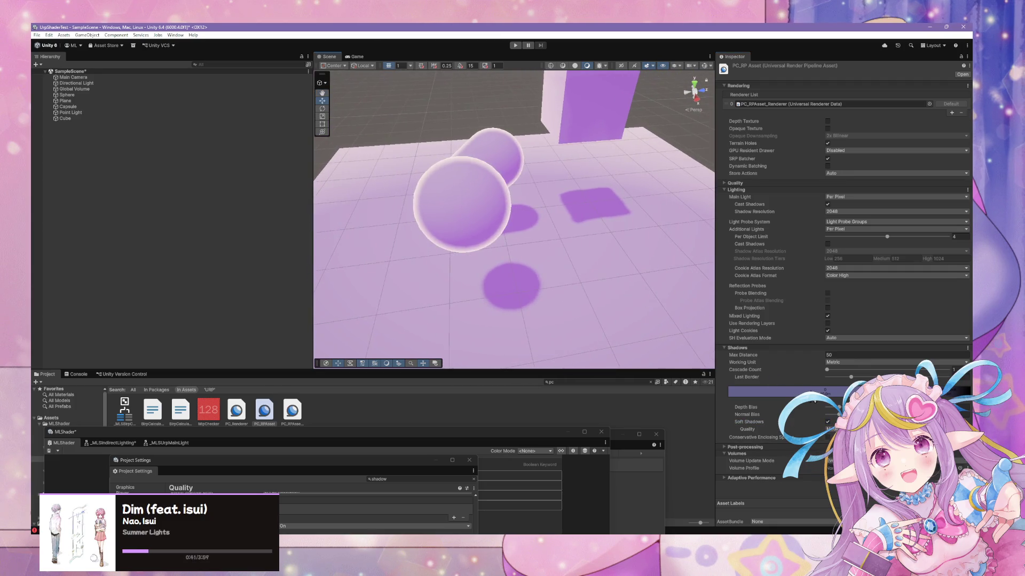
{"action": "left_click_drag", "start_coordinate": [833, 416], "coordinate": [794, 418]}
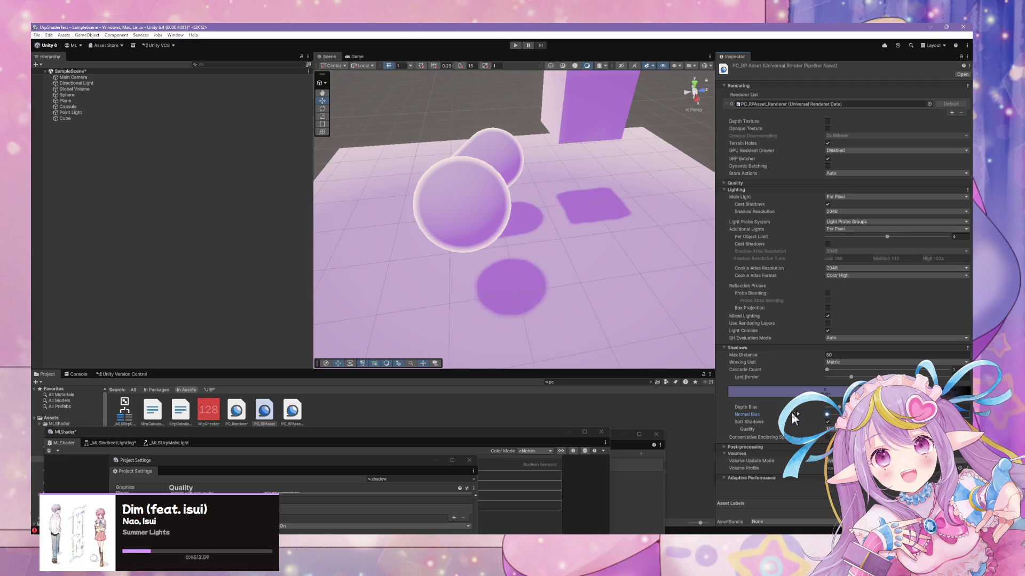
{"action": "mouse_move", "coordinate": [549, 286]}
{"action": "left_mouse_down"}
{"action": "mouse_move", "coordinate": [585, 261]}
{"action": "mouse_move", "coordinate": [652, 251]}
{"action": "mouse_move", "coordinate": [675, 232]}
{"action": "mouse_move", "coordinate": [559, 229]}
{"action": "mouse_move", "coordinate": [482, 249]}
{"action": "left_mouse_up"}
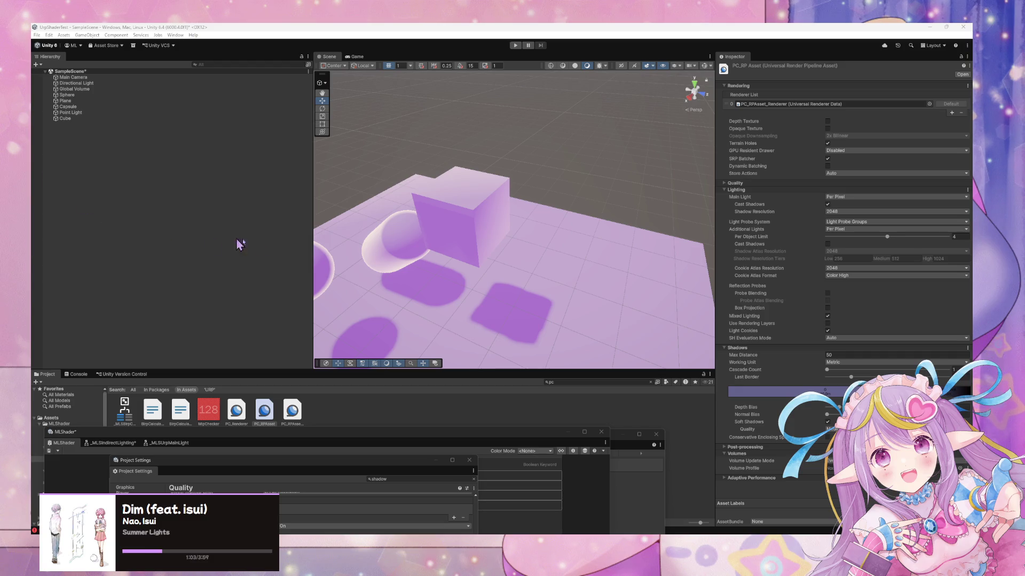
{"action": "scroll", "coordinate": [508, 238], "scroll_direction": "down", "scroll_amount": 5}
{"action": "mouse_move", "coordinate": [507, 238]}
{"action": "left_mouse_down"}
{"action": "mouse_move", "coordinate": [540, 261]}
{"action": "mouse_move", "coordinate": [506, 259]}
{"action": "left_mouse_up"}
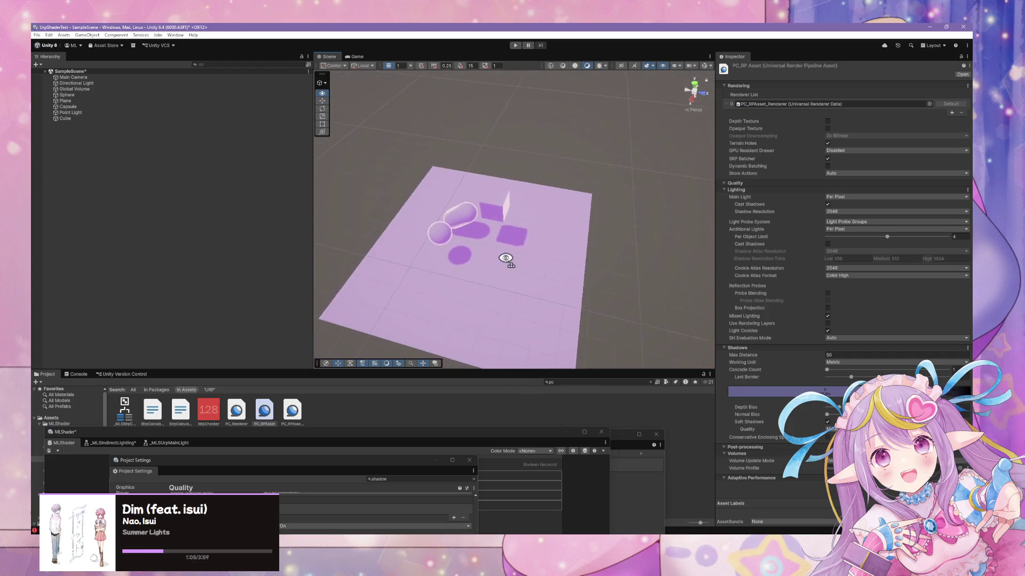
{"action": "scroll", "coordinate": [505, 259], "scroll_direction": "up", "scroll_amount": 10}
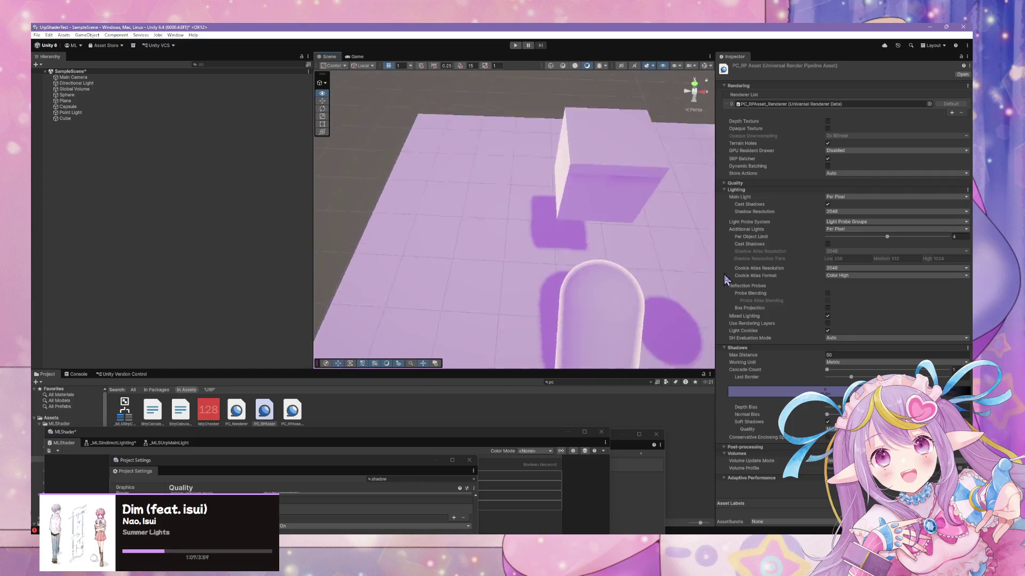
{"action": "mouse_move", "coordinate": [726, 280]}
{"action": "left_mouse_down"}
{"action": "mouse_move", "coordinate": [832, 220]}
{"action": "mouse_move", "coordinate": [828, 212]}
{"action": "mouse_move", "coordinate": [886, 242]}
{"action": "left_mouse_up"}
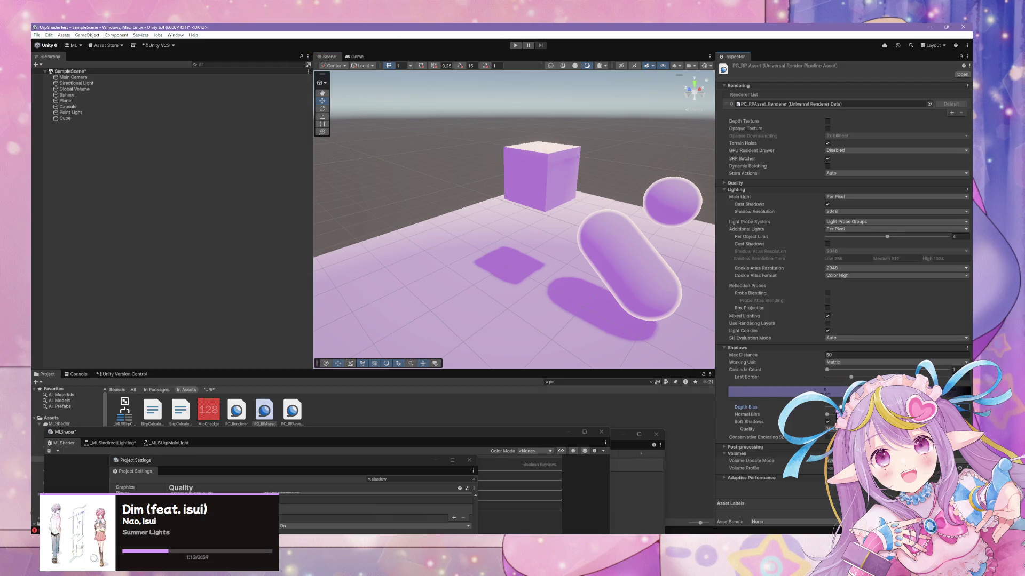
{"action": "left_click_drag", "start_coordinate": [830, 418], "coordinate": [810, 415]}
Step: Try Shadow Resolution 4096, revert to 2048, and raise the cascade count to 4
{"action": "left_click", "coordinate": [845, 211]}
{"action": "left_click", "coordinate": [850, 256]}
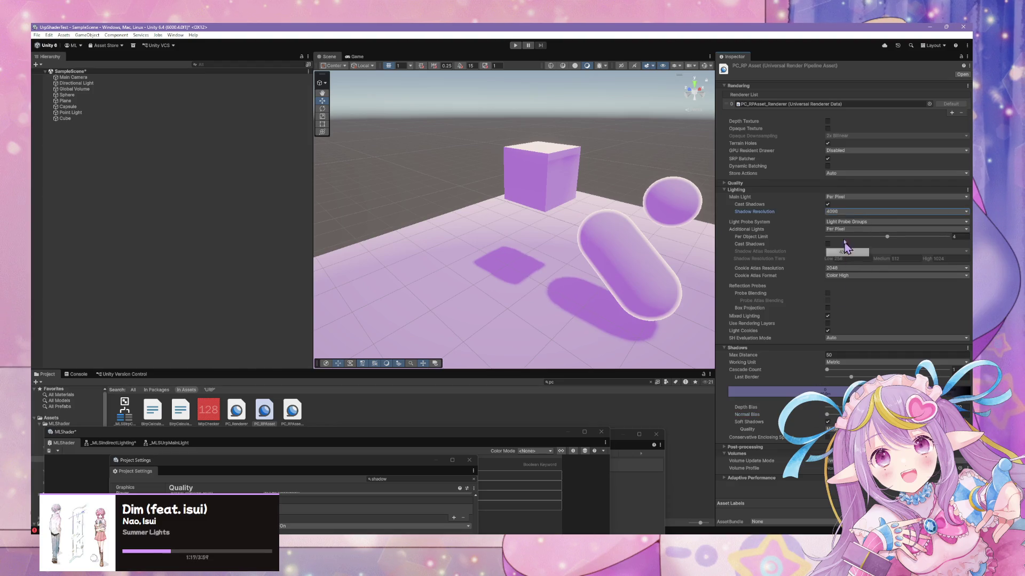
{"action": "left_click", "coordinate": [843, 212]}
{"action": "left_click", "coordinate": [848, 246]}
{"action": "left_click", "coordinate": [839, 408]}
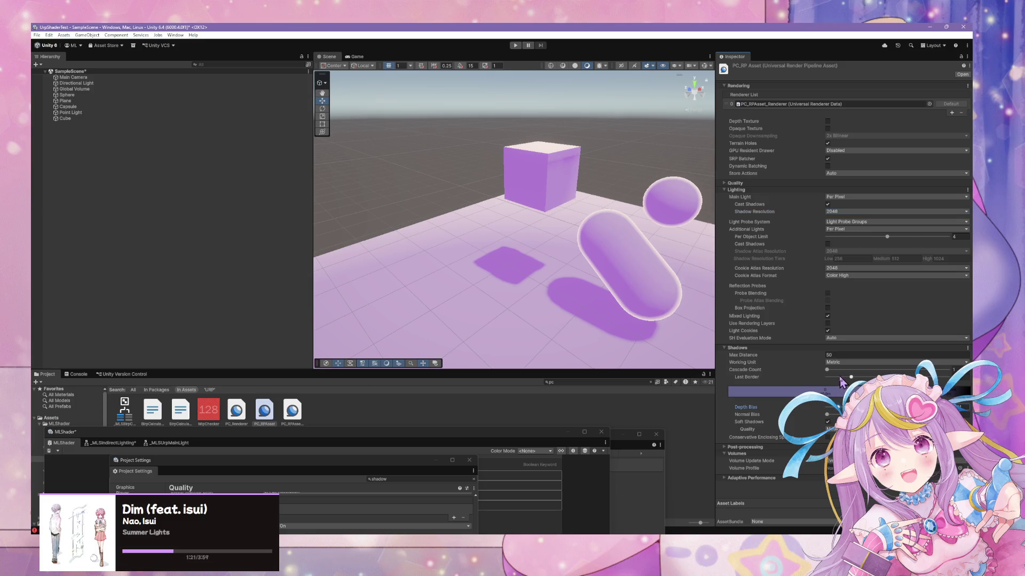
{"action": "left_click_drag", "start_coordinate": [830, 370], "coordinate": [955, 380]}
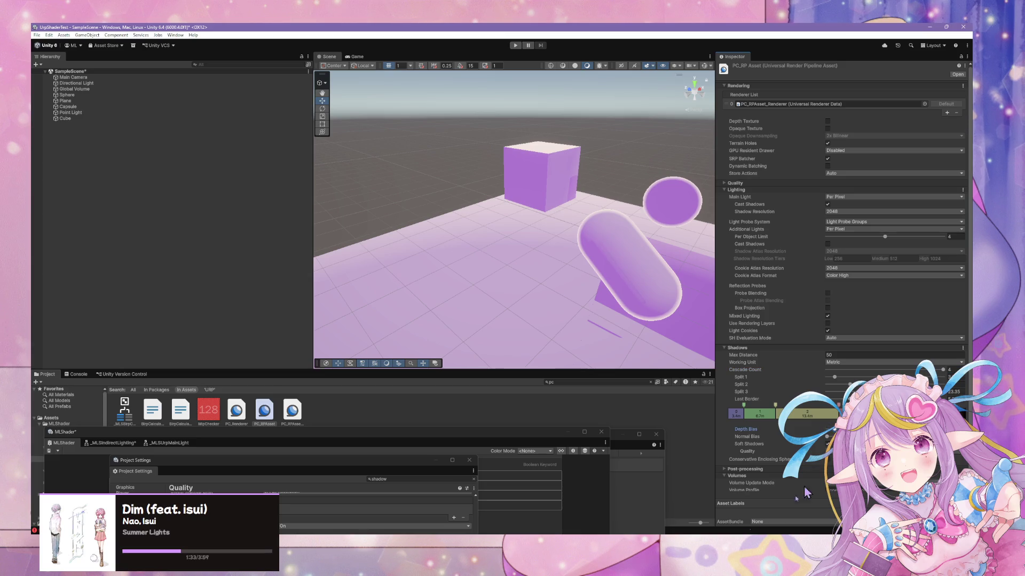
Step: Set Max Distance to 100 and adjust the bias so the capsule's shadow attaches to it
{"action": "key", "text": "alt+Tab"}
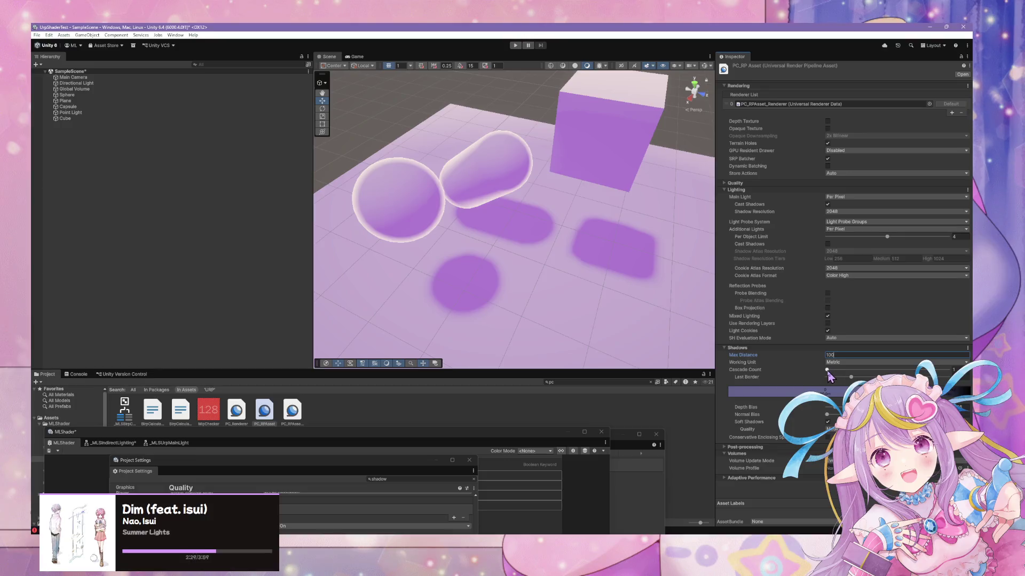
{"action": "left_click", "coordinate": [852, 377]}
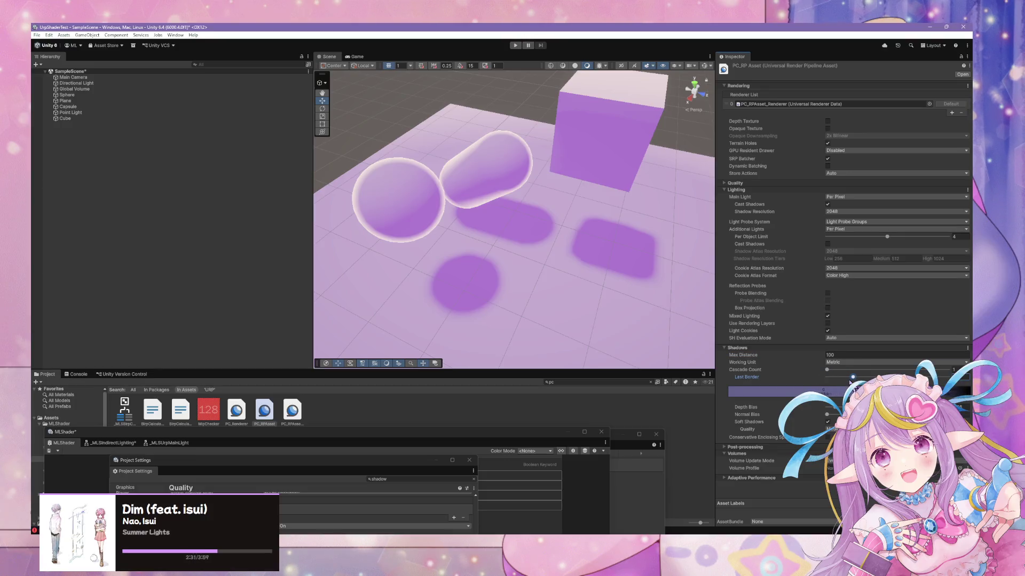
{"action": "left_click", "coordinate": [835, 407]}
{"action": "left_click_drag", "start_coordinate": [836, 408], "coordinate": [833, 418]}
{"action": "mouse_move", "coordinate": [662, 352]}
{"action": "left_mouse_down"}
{"action": "mouse_move", "coordinate": [622, 320]}
{"action": "mouse_move", "coordinate": [474, 245]}
{"action": "mouse_move", "coordinate": [707, 217]}
{"action": "mouse_move", "coordinate": [584, 235]}
{"action": "mouse_move", "coordinate": [515, 263]}
{"action": "mouse_move", "coordinate": [561, 263]}
{"action": "mouse_move", "coordinate": [487, 268]}
{"action": "mouse_move", "coordinate": [401, 355]}
{"action": "left_mouse_up"}
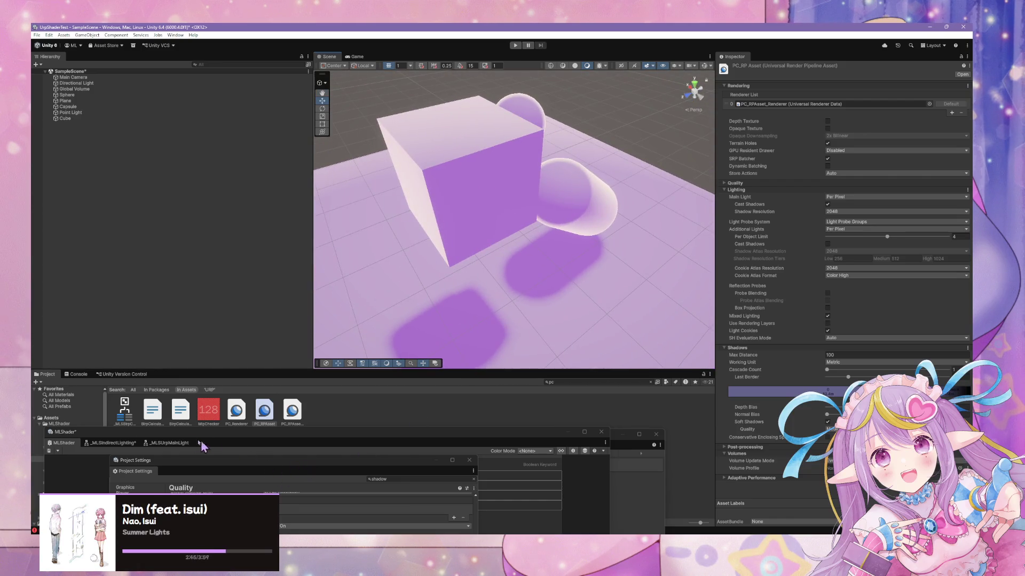
{"action": "mouse_move", "coordinate": [243, 441]}
{"action": "left_mouse_down"}
{"action": "mouse_move", "coordinate": [496, 203]}
{"action": "mouse_move", "coordinate": [472, 175]}
{"action": "left_mouse_up"}
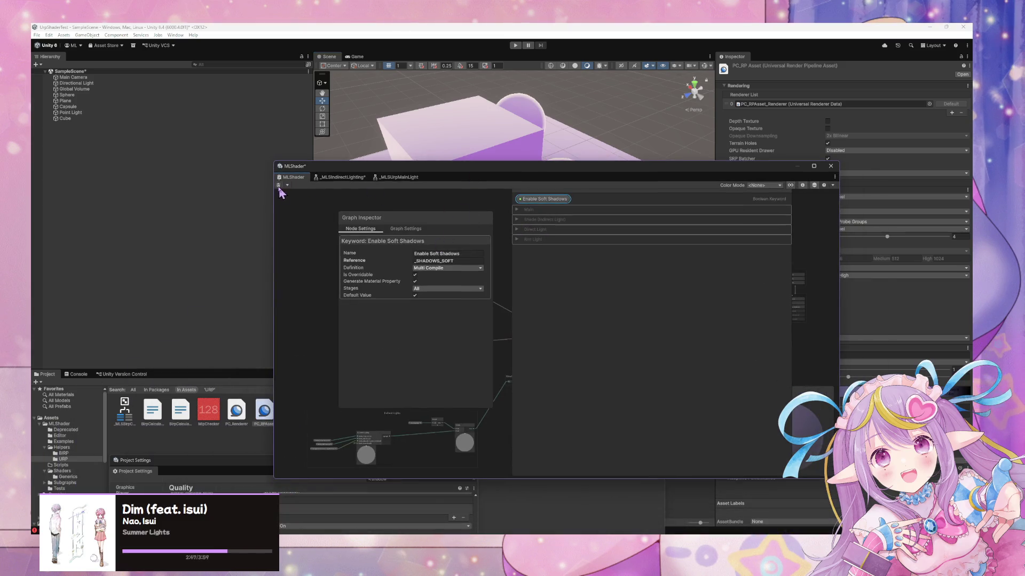
Step: Rename the soft-shadows keyword to 'Enable URP Soft Shadows'
{"action": "left_click", "coordinate": [429, 253]}
{"action": "left_click", "coordinate": [429, 253]}
{"action": "key", "text": "Return"}
Step: Open the _MLSIndirectLighting subgraph and inspect the sphere, plane and capsule materials in the scene
{"action": "left_click", "coordinate": [344, 177]}
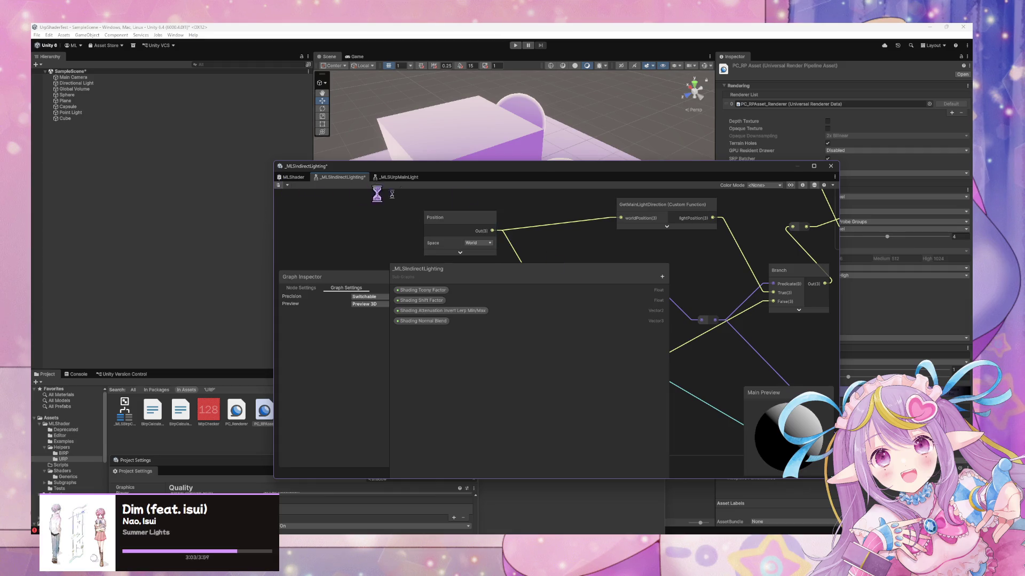
{"action": "mouse_move", "coordinate": [483, 176]}
{"action": "left_mouse_down"}
{"action": "mouse_move", "coordinate": [685, 311]}
{"action": "mouse_move", "coordinate": [659, 351]}
{"action": "left_mouse_up"}
{"action": "mouse_move", "coordinate": [443, 211]}
{"action": "left_mouse_down"}
{"action": "mouse_move", "coordinate": [389, 197]}
{"action": "mouse_move", "coordinate": [460, 200]}
{"action": "left_mouse_up"}
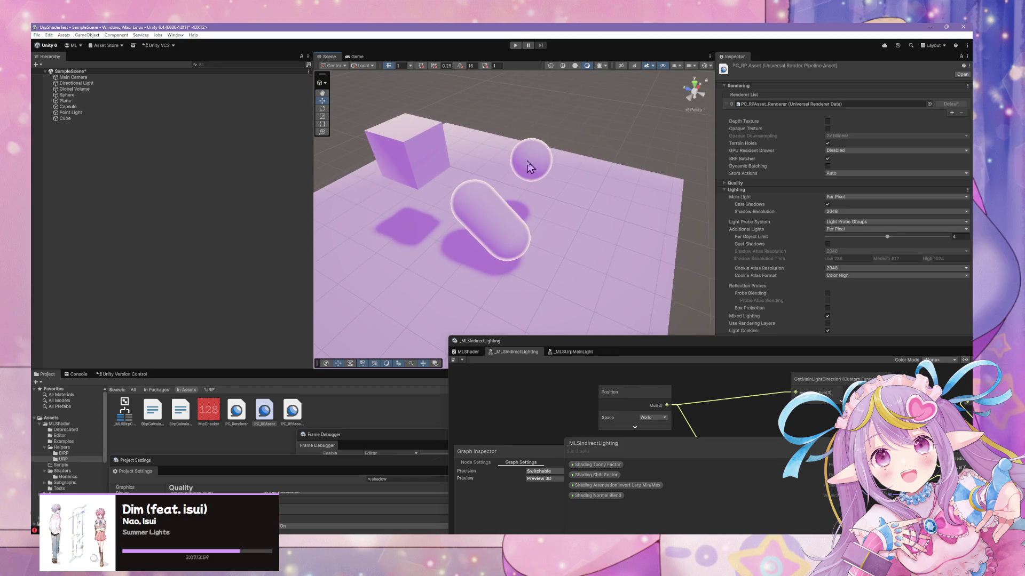
{"action": "left_click", "coordinate": [530, 160]}
{"action": "mouse_move", "coordinate": [849, 350]}
{"action": "left_mouse_down"}
{"action": "mouse_move", "coordinate": [469, 368]}
{"action": "mouse_move", "coordinate": [524, 358]}
{"action": "left_mouse_up"}
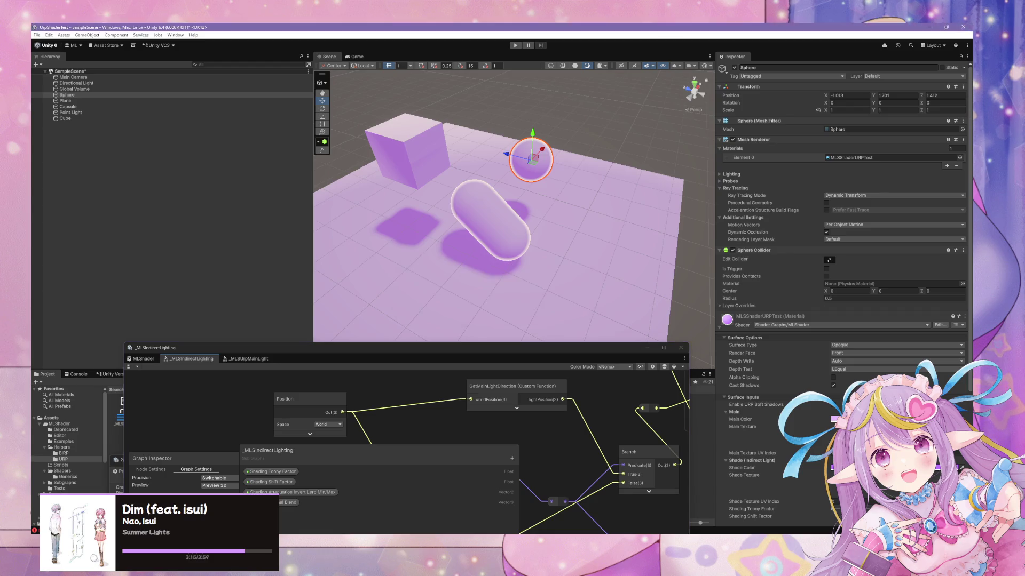
{"action": "scroll", "coordinate": [843, 299], "scroll_direction": "down", "scroll_amount": 3}
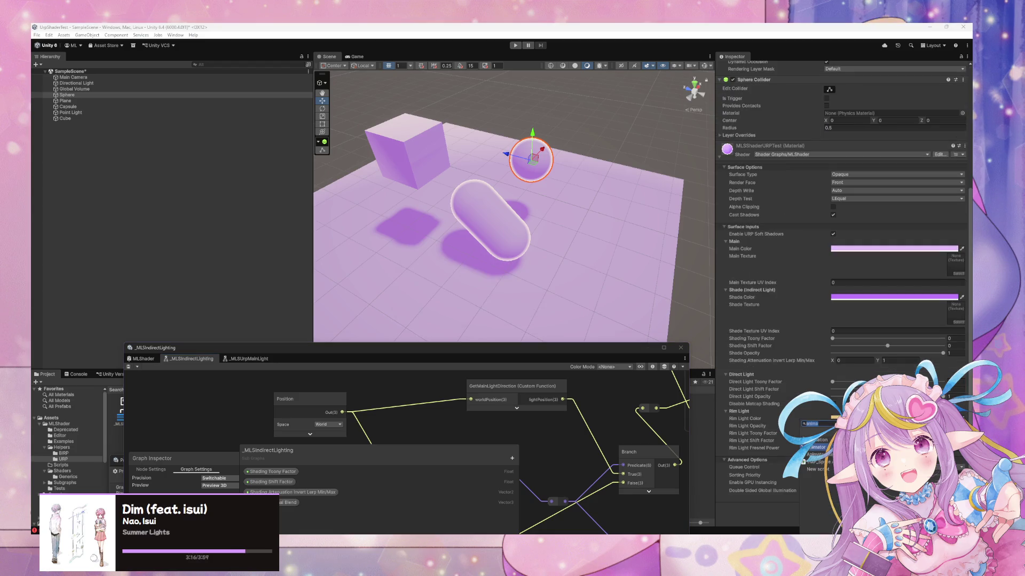
{"action": "left_click", "coordinate": [535, 261]}
{"action": "left_click", "coordinate": [516, 251]}
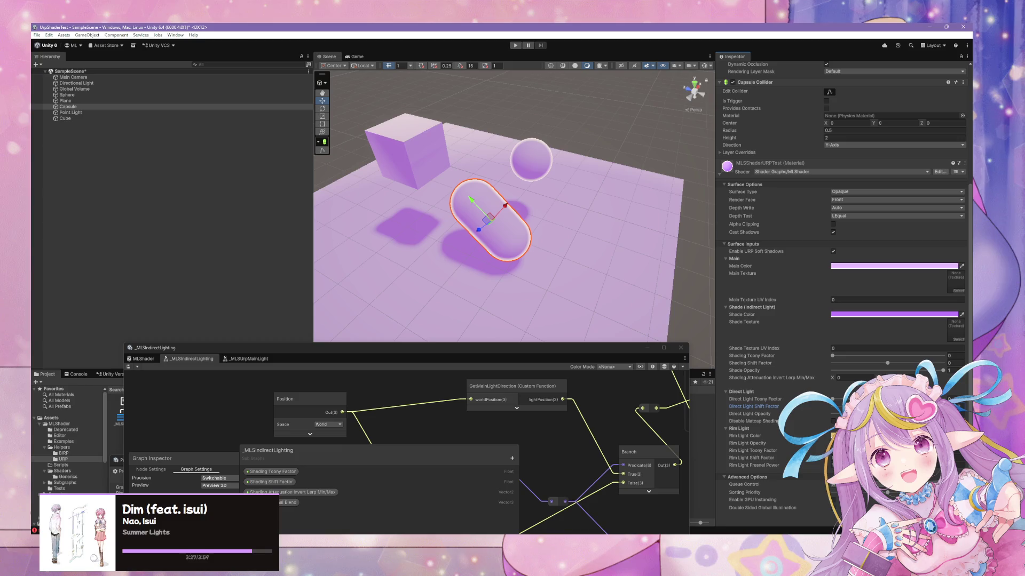
{"action": "left_click", "coordinate": [505, 347]}
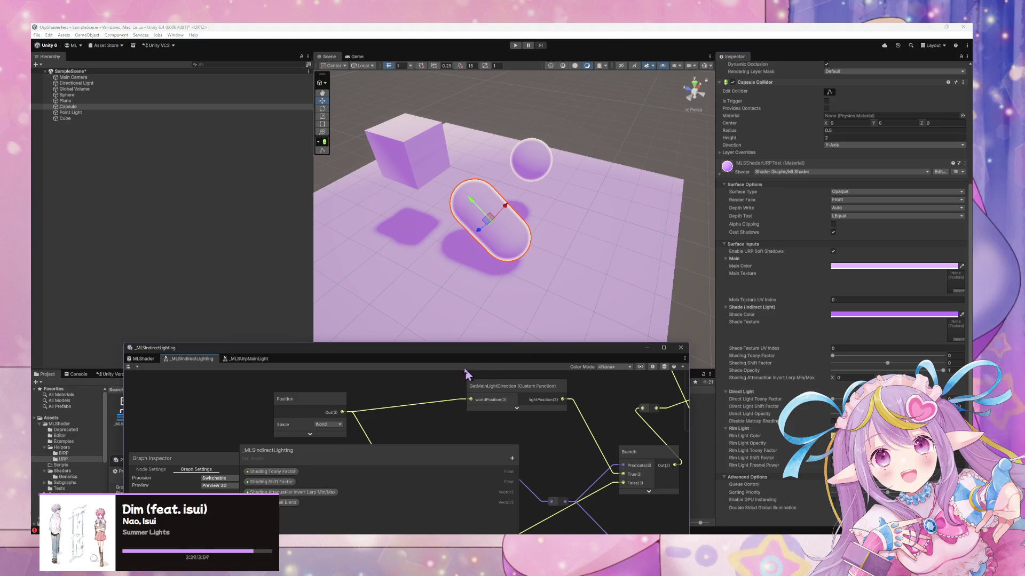
{"action": "left_click_drag", "start_coordinate": [476, 349], "coordinate": [592, 184]}
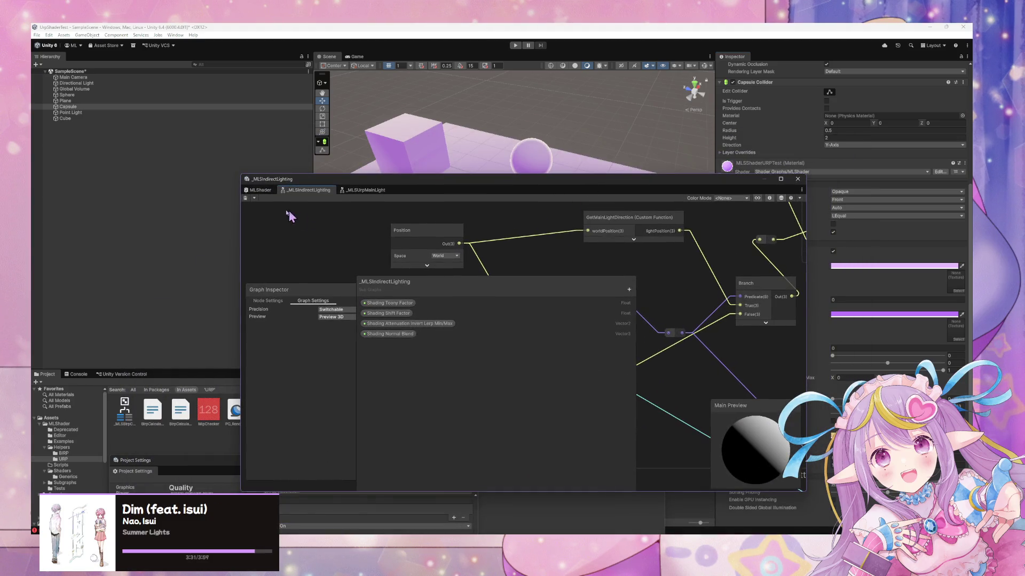
Step: Return to the MLShader graph, show the graph inspector, and briefly check the _MLSUrpMainLight subgraph
{"action": "left_click", "coordinate": [261, 190]}
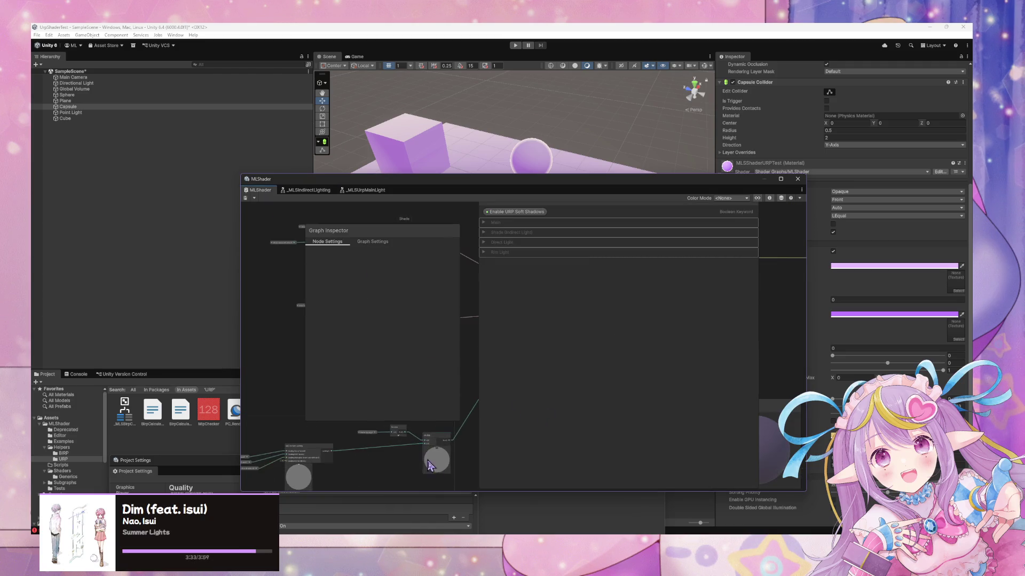
{"action": "scroll", "coordinate": [427, 461], "scroll_direction": "up", "scroll_amount": 6}
{"action": "key", "text": "shift+2"}
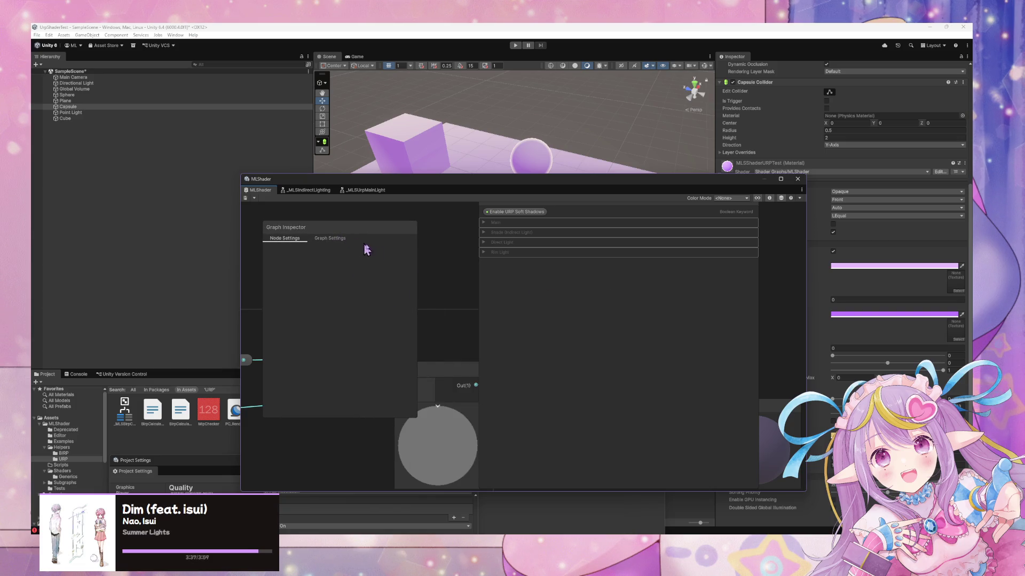
{"action": "left_click", "coordinate": [755, 199]}
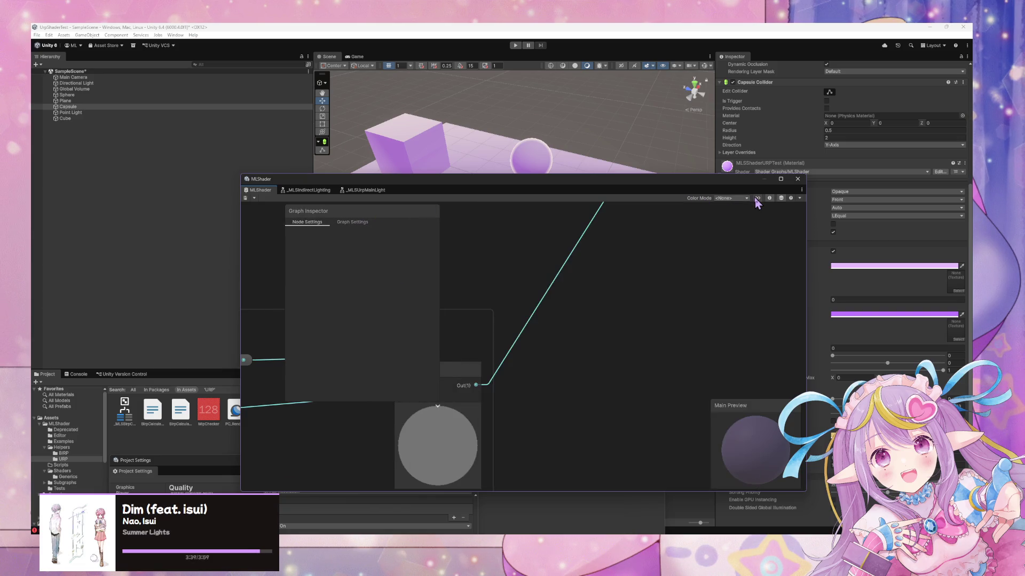
{"action": "scroll", "coordinate": [503, 316], "scroll_direction": "down", "scroll_amount": 5}
{"action": "scroll", "coordinate": [693, 333], "scroll_direction": "up", "scroll_amount": 3}
{"action": "scroll", "coordinate": [694, 333], "scroll_direction": "up", "scroll_amount": 2}
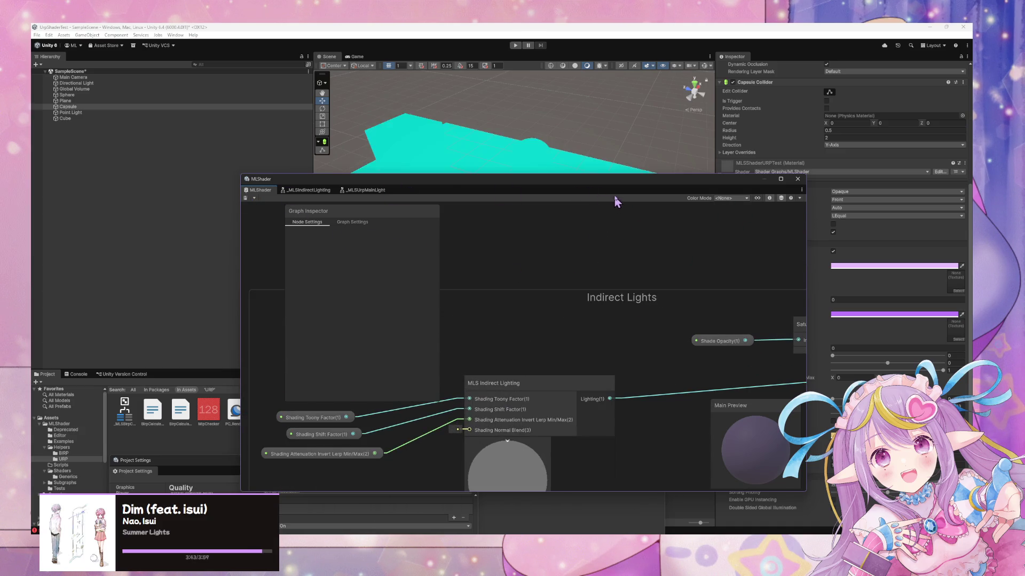
{"action": "mouse_move", "coordinate": [620, 183]}
{"action": "left_mouse_down"}
{"action": "mouse_move", "coordinate": [636, 320]}
{"action": "mouse_move", "coordinate": [680, 353]}
{"action": "mouse_move", "coordinate": [674, 358]}
{"action": "left_mouse_up"}
{"action": "left_click", "coordinate": [415, 363]}
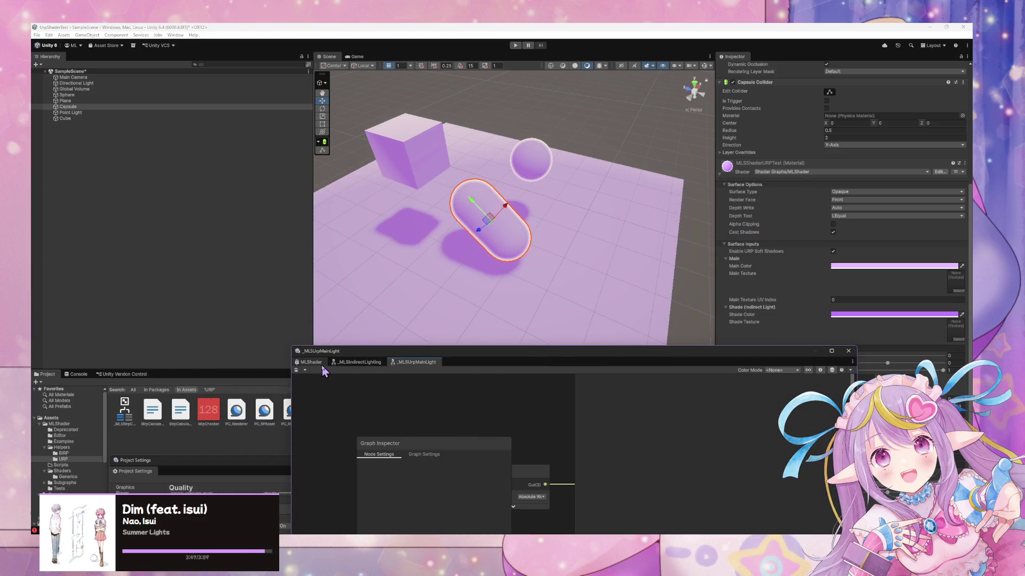
{"action": "left_click", "coordinate": [320, 364]}
Step: Raise Shading Toony Factor high for hard-edged shading and set Shading Shift Factor to 0.06
{"action": "left_click_drag", "start_coordinate": [776, 347], "coordinate": [561, 382]}
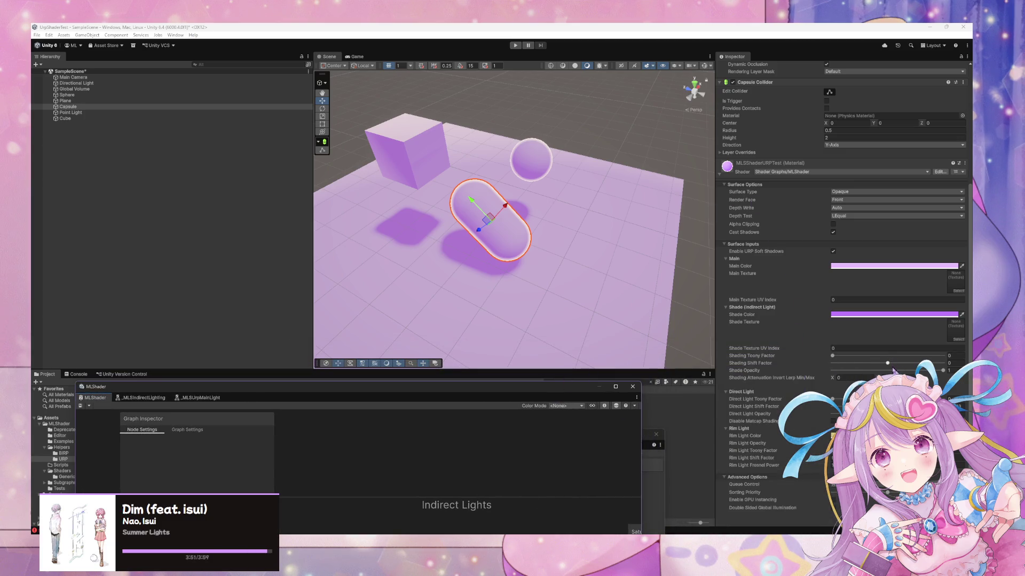
{"action": "left_click", "coordinate": [939, 374]}
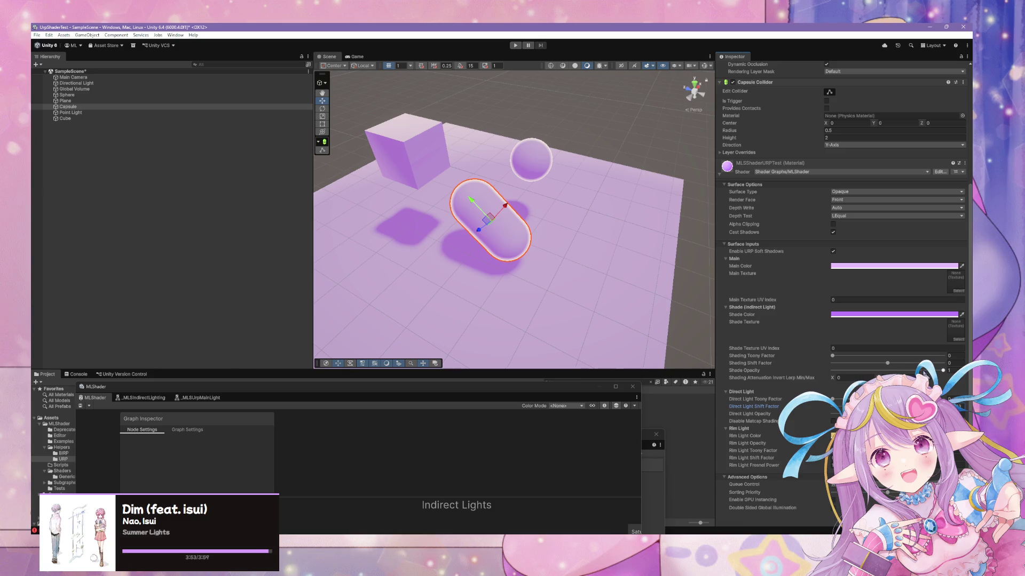
{"action": "mouse_move", "coordinate": [943, 372]}
{"action": "left_mouse_down"}
{"action": "mouse_move", "coordinate": [768, 372]}
{"action": "mouse_move", "coordinate": [970, 385]}
{"action": "left_mouse_up"}
{"action": "left_click_drag", "start_coordinate": [854, 356], "coordinate": [955, 356]}
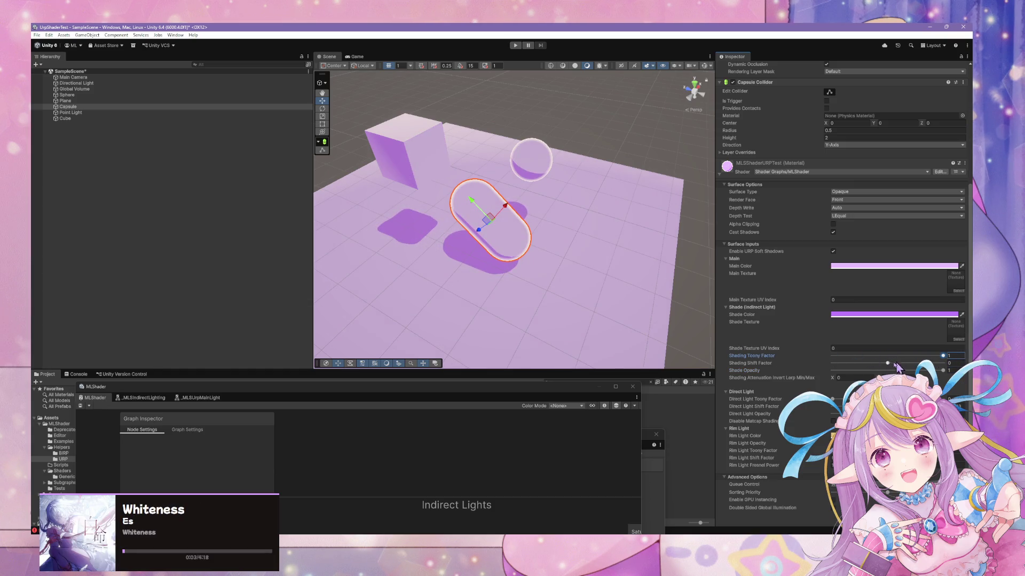
{"action": "mouse_move", "coordinate": [887, 363]}
{"action": "left_mouse_down"}
{"action": "mouse_move", "coordinate": [910, 367]}
{"action": "mouse_move", "coordinate": [899, 368]}
{"action": "left_mouse_up"}
{"action": "mouse_move", "coordinate": [558, 283]}
{"action": "left_mouse_down"}
{"action": "mouse_move", "coordinate": [573, 278]}
{"action": "mouse_move", "coordinate": [288, 278]}
{"action": "left_mouse_up"}
{"action": "mouse_move", "coordinate": [246, 271]}
{"action": "left_mouse_down"}
{"action": "mouse_move", "coordinate": [164, 255]}
{"action": "mouse_move", "coordinate": [193, 254]}
{"action": "mouse_move", "coordinate": [248, 288]}
{"action": "left_mouse_up"}
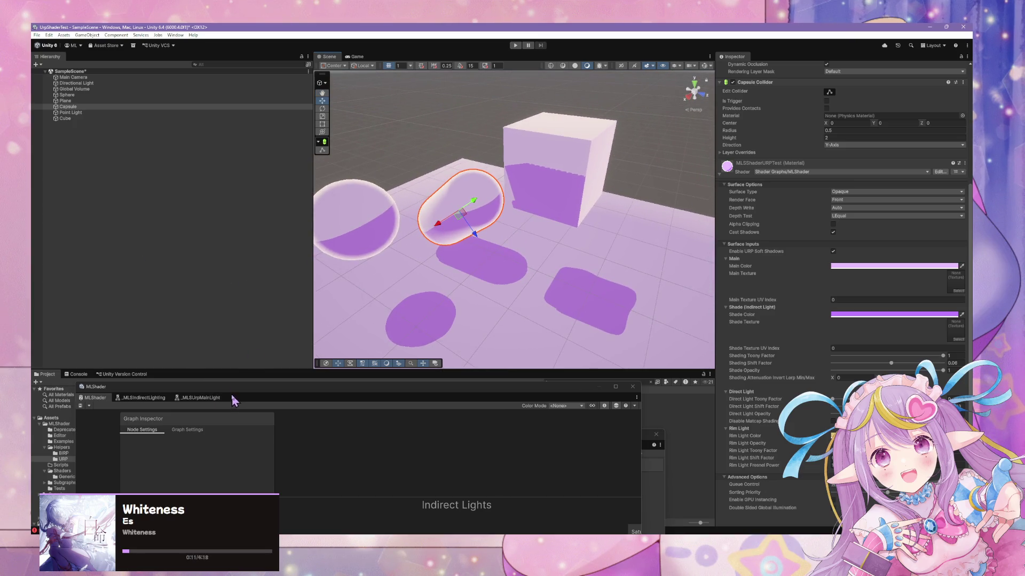
Step: Bring the Saturate, Multiply and Shade Opacity nodes into view in the graph
{"action": "mouse_move", "coordinate": [239, 397]}
{"action": "left_mouse_down"}
{"action": "mouse_move", "coordinate": [536, 281]}
{"action": "mouse_move", "coordinate": [367, 211]}
{"action": "mouse_move", "coordinate": [366, 197]}
{"action": "left_mouse_up"}
{"action": "mouse_move", "coordinate": [671, 334]}
{"action": "left_mouse_down"}
{"action": "mouse_move", "coordinate": [496, 277]}
{"action": "mouse_move", "coordinate": [693, 297]}
{"action": "mouse_move", "coordinate": [537, 423]}
{"action": "mouse_move", "coordinate": [521, 424]}
{"action": "left_mouse_up"}
{"action": "scroll", "coordinate": [475, 263], "scroll_direction": "down", "scroll_amount": 5}
{"action": "mouse_move", "coordinate": [596, 344]}
{"action": "left_mouse_down"}
{"action": "mouse_move", "coordinate": [515, 432]}
{"action": "mouse_move", "coordinate": [618, 377]}
{"action": "mouse_move", "coordinate": [646, 342]}
{"action": "left_mouse_up"}
Step: Add a Remap node, shift Saturate left, then delete the Remap node
{"action": "scroll", "coordinate": [604, 357], "scroll_direction": "up", "scroll_amount": 5}
{"action": "key", "text": "space"}
{"action": "type", "text": "remap"}
{"action": "key", "text": "Return"}
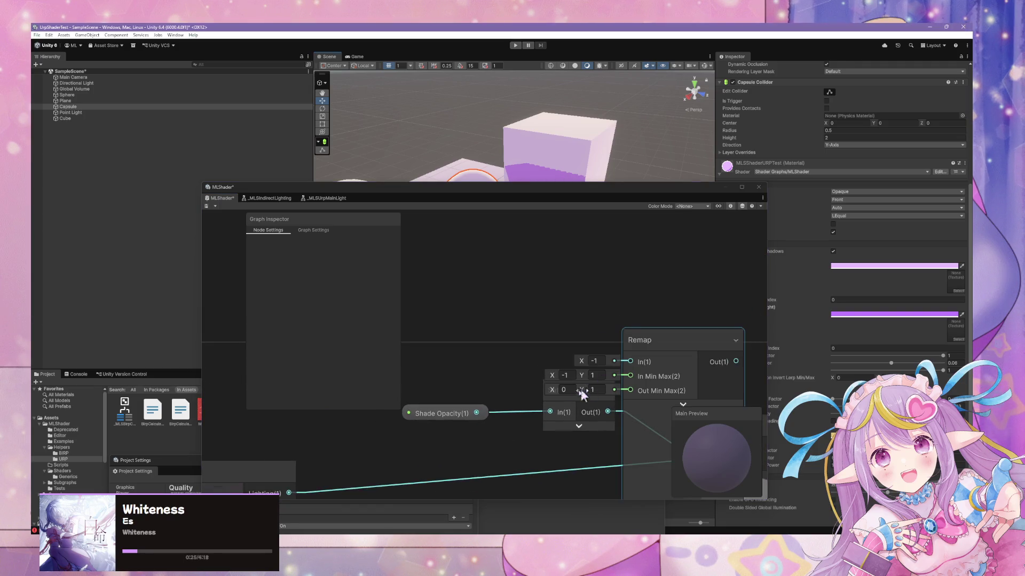
{"action": "mouse_move", "coordinate": [560, 409]}
{"action": "left_mouse_down"}
{"action": "mouse_move", "coordinate": [432, 410]}
{"action": "mouse_move", "coordinate": [494, 398]}
{"action": "left_mouse_up"}
{"action": "left_click", "coordinate": [696, 343]}
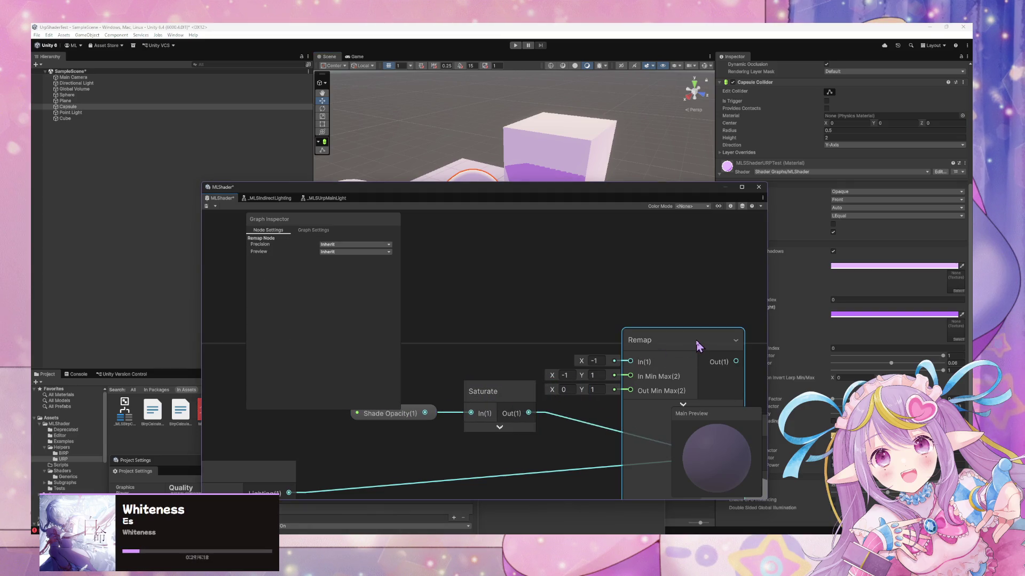
{"action": "key", "text": "Delete"}
Step: Add a One Minus node wired from Saturate into Multiply's A input
{"action": "key", "text": "space"}
{"action": "type", "text": "one minus"}
{"action": "key", "text": "Return"}
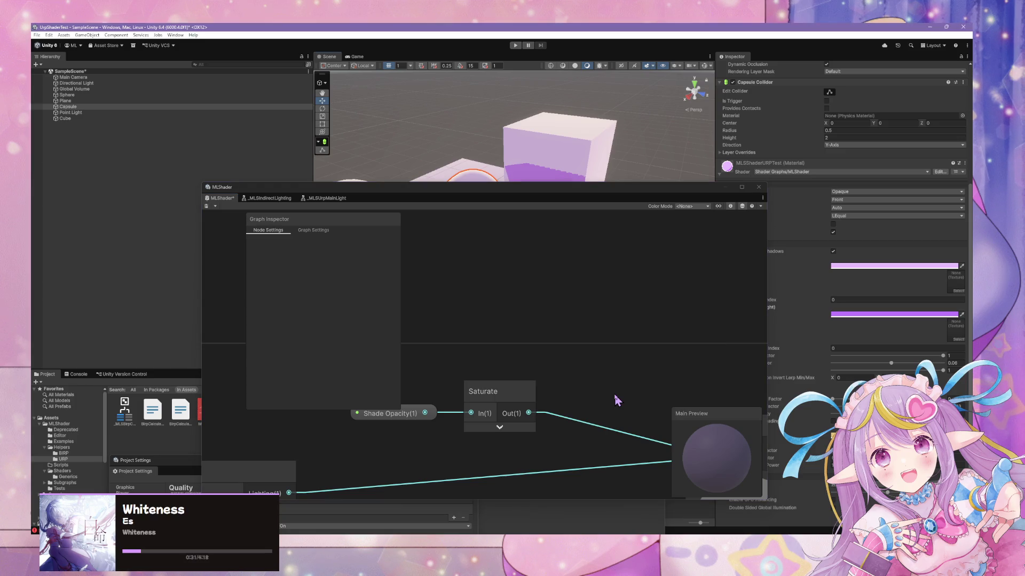
{"action": "left_click_drag", "start_coordinate": [528, 413], "coordinate": [618, 443]}
{"action": "mouse_move", "coordinate": [732, 444]}
{"action": "left_mouse_down"}
{"action": "mouse_move", "coordinate": [558, 359]}
{"action": "mouse_move", "coordinate": [560, 377]}
{"action": "mouse_move", "coordinate": [466, 335]}
{"action": "left_mouse_up"}
{"action": "left_click_drag", "start_coordinate": [539, 342], "coordinate": [662, 351]}
{"action": "mouse_move", "coordinate": [455, 314]}
{"action": "left_mouse_down"}
{"action": "mouse_move", "coordinate": [553, 310]}
{"action": "mouse_move", "coordinate": [518, 326]}
{"action": "left_mouse_up"}
Step: Preview the shading with Shade Opacity at 0, then delete One Minus so Saturate feeds Multiply
{"action": "scroll", "coordinate": [519, 327], "scroll_direction": "down", "scroll_amount": 3}
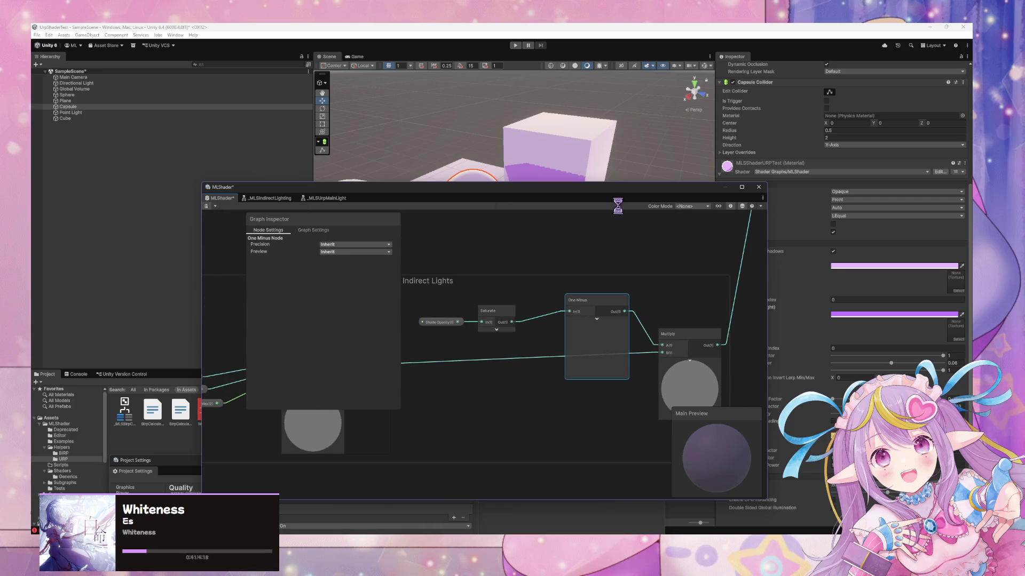
{"action": "mouse_move", "coordinate": [601, 188]}
{"action": "left_mouse_down"}
{"action": "mouse_move", "coordinate": [555, 273]}
{"action": "mouse_move", "coordinate": [495, 348]}
{"action": "left_mouse_up"}
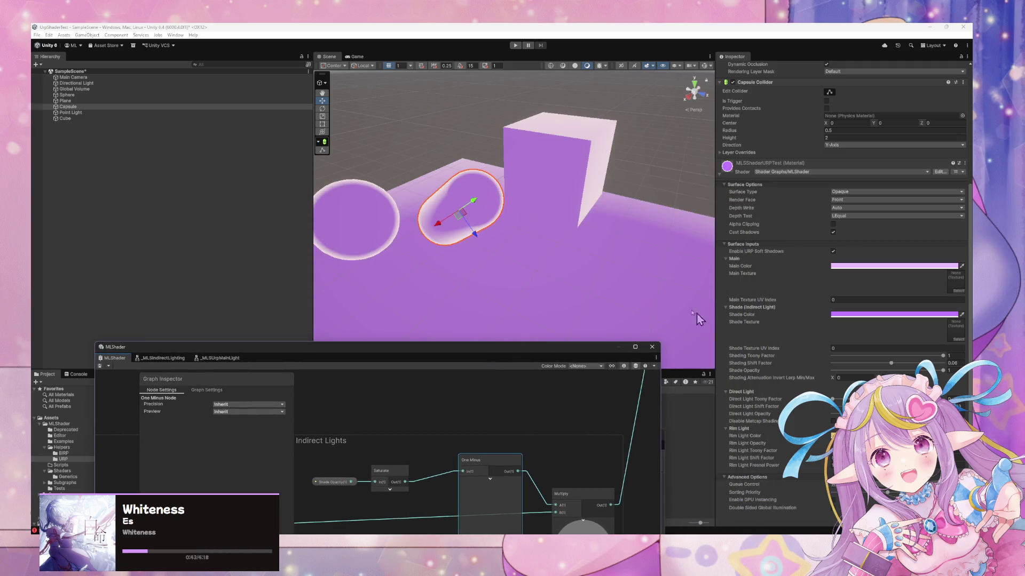
{"action": "scroll", "coordinate": [619, 274], "scroll_direction": "down", "scroll_amount": 4}
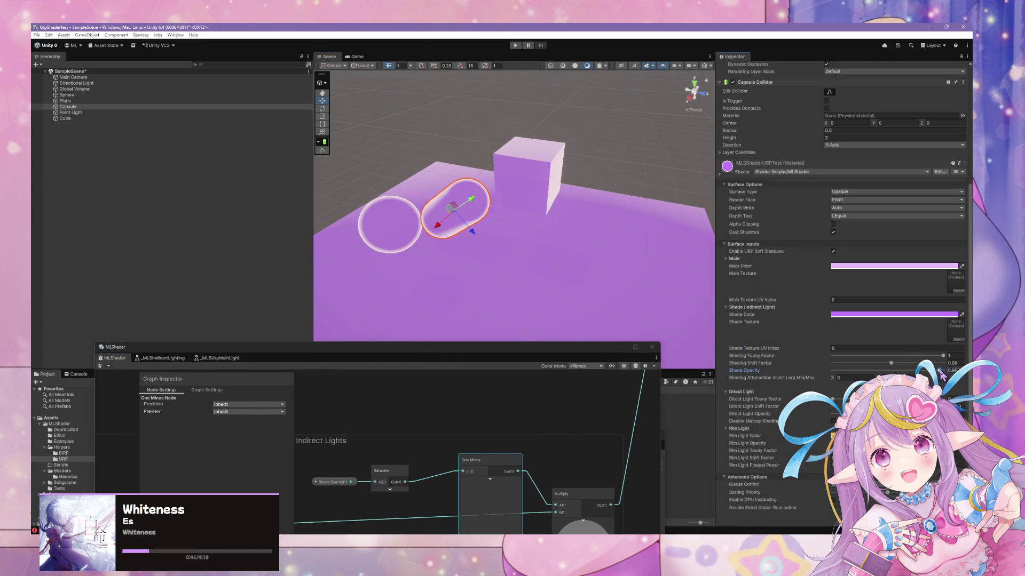
{"action": "mouse_move", "coordinate": [940, 375]}
{"action": "left_mouse_down"}
{"action": "mouse_move", "coordinate": [772, 360]}
{"action": "mouse_move", "coordinate": [942, 371]}
{"action": "mouse_move", "coordinate": [928, 370]}
{"action": "left_mouse_up"}
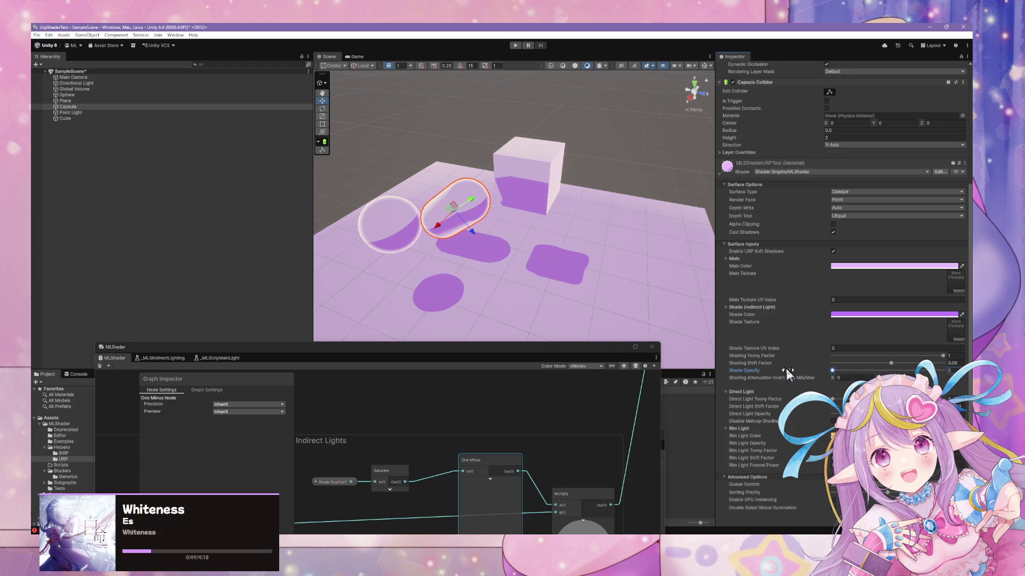
{"action": "mouse_move", "coordinate": [413, 487]}
{"action": "left_mouse_down"}
{"action": "mouse_move", "coordinate": [410, 423]}
{"action": "mouse_move", "coordinate": [552, 441]}
{"action": "left_mouse_up"}
{"action": "key", "text": "Delete"}
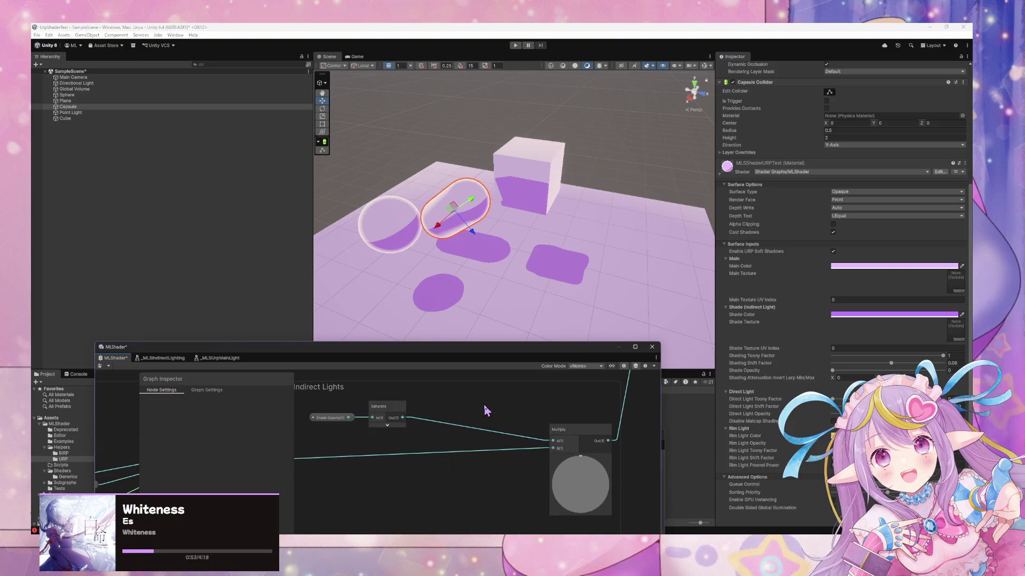
Step: Bring the Indirect Lights group into view, nudge Saturate right, and save the shader graph
{"action": "mouse_move", "coordinate": [567, 414]}
{"action": "left_mouse_down"}
{"action": "mouse_move", "coordinate": [507, 425]}
{"action": "mouse_move", "coordinate": [469, 389]}
{"action": "mouse_move", "coordinate": [521, 393]}
{"action": "mouse_move", "coordinate": [521, 453]}
{"action": "mouse_move", "coordinate": [540, 443]}
{"action": "mouse_move", "coordinate": [446, 454]}
{"action": "left_mouse_up"}
{"action": "mouse_move", "coordinate": [428, 420]}
{"action": "left_mouse_down"}
{"action": "mouse_move", "coordinate": [495, 470]}
{"action": "mouse_move", "coordinate": [563, 424]}
{"action": "mouse_move", "coordinate": [667, 388]}
{"action": "mouse_move", "coordinate": [641, 425]}
{"action": "mouse_move", "coordinate": [530, 419]}
{"action": "mouse_move", "coordinate": [471, 466]}
{"action": "mouse_move", "coordinate": [522, 496]}
{"action": "mouse_move", "coordinate": [501, 458]}
{"action": "mouse_move", "coordinate": [563, 403]}
{"action": "mouse_move", "coordinate": [544, 478]}
{"action": "mouse_move", "coordinate": [510, 441]}
{"action": "mouse_move", "coordinate": [526, 442]}
{"action": "mouse_move", "coordinate": [467, 443]}
{"action": "left_mouse_up"}
{"action": "mouse_move", "coordinate": [426, 412]}
{"action": "left_mouse_down"}
{"action": "mouse_move", "coordinate": [443, 408]}
{"action": "mouse_move", "coordinate": [467, 432]}
{"action": "left_mouse_up"}
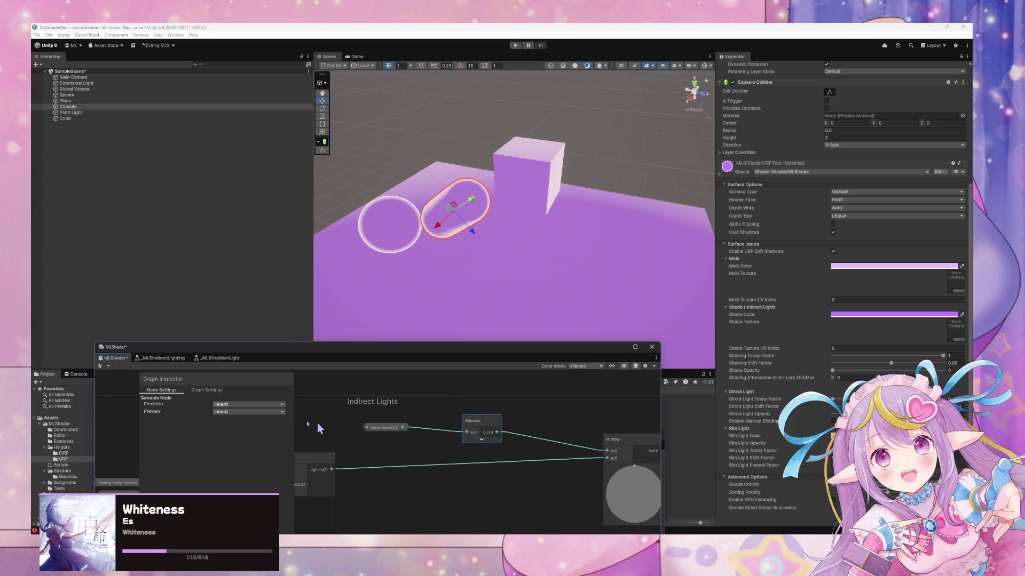
{"action": "left_click", "coordinate": [99, 366]}
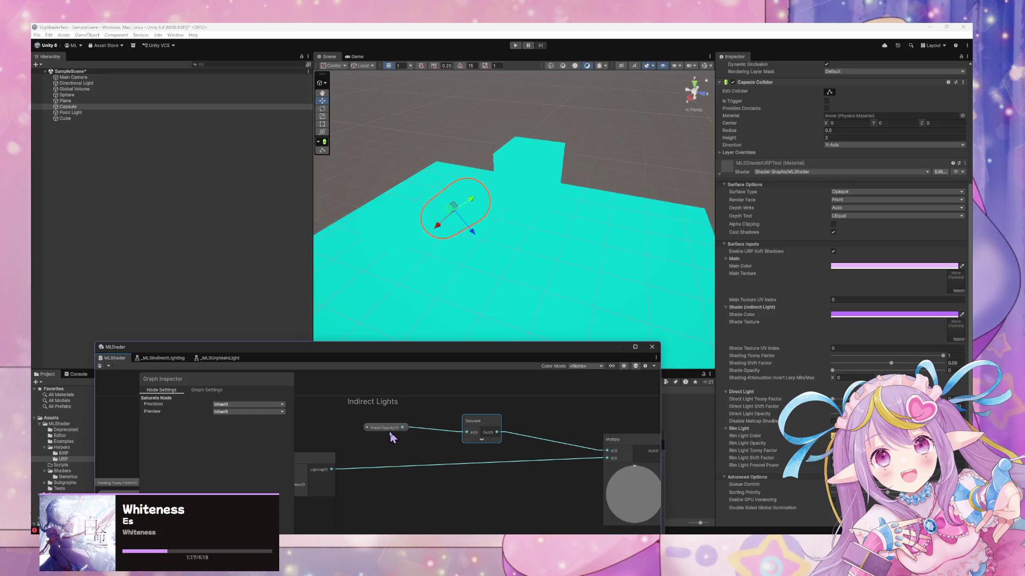
Step: Add a One Minus node fed by Saturate's output, after previewing a slightly higher Shade Opacity
{"action": "mouse_move", "coordinate": [833, 370]}
{"action": "left_mouse_down"}
{"action": "mouse_move", "coordinate": [857, 370]}
{"action": "mouse_move", "coordinate": [780, 366]}
{"action": "mouse_move", "coordinate": [915, 373]}
{"action": "left_mouse_up"}
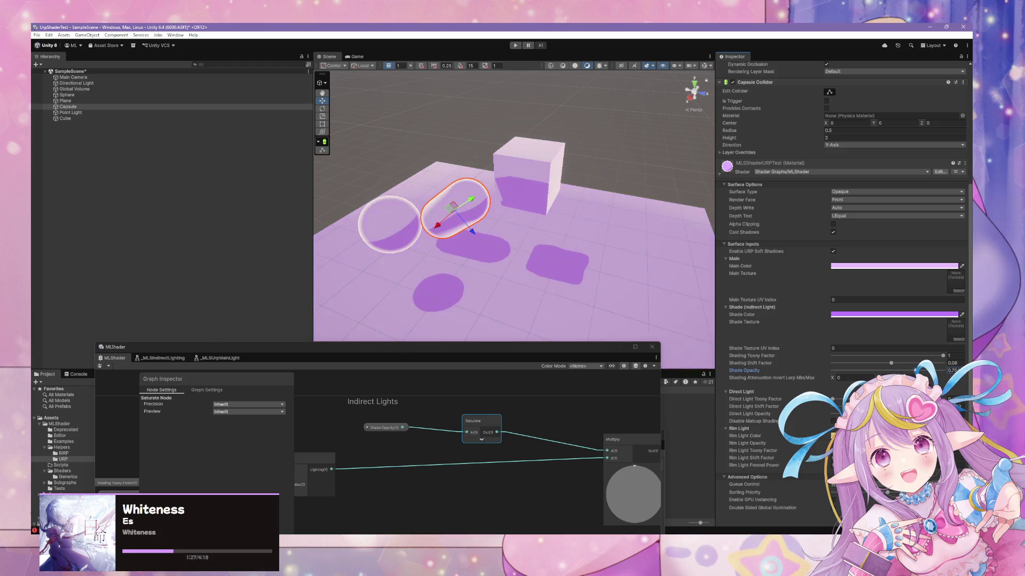
{"action": "scroll", "coordinate": [539, 397], "scroll_direction": "down", "scroll_amount": 2}
{"action": "mouse_move", "coordinate": [539, 397]}
{"action": "left_mouse_down"}
{"action": "mouse_move", "coordinate": [408, 507]}
{"action": "mouse_move", "coordinate": [473, 473]}
{"action": "mouse_move", "coordinate": [515, 429]}
{"action": "mouse_move", "coordinate": [475, 497]}
{"action": "mouse_move", "coordinate": [594, 371]}
{"action": "mouse_move", "coordinate": [495, 437]}
{"action": "mouse_move", "coordinate": [498, 411]}
{"action": "mouse_move", "coordinate": [575, 425]}
{"action": "mouse_move", "coordinate": [535, 467]}
{"action": "mouse_move", "coordinate": [542, 424]}
{"action": "left_mouse_up"}
{"action": "left_click", "coordinate": [540, 417]}
{"action": "key", "text": "space"}
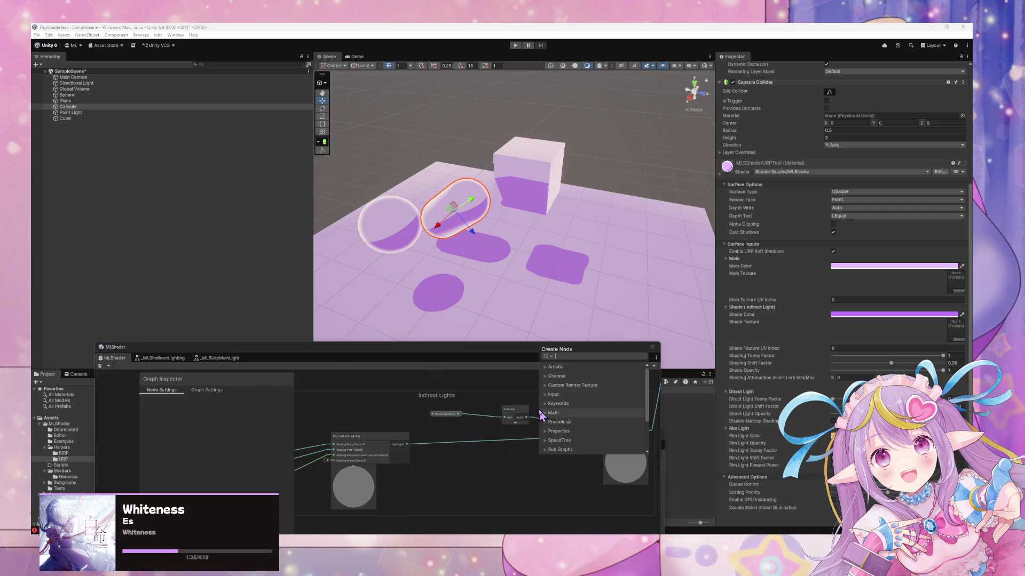
{"action": "type", "text": "one minus"}
{"action": "key", "text": "Return"}
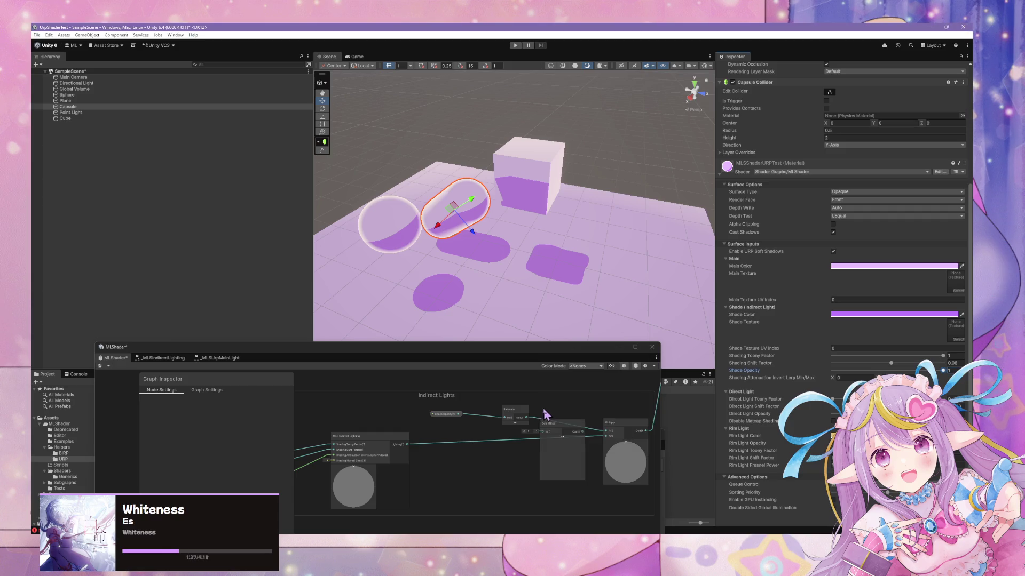
{"action": "left_click_drag", "start_coordinate": [527, 418], "coordinate": [544, 432]}
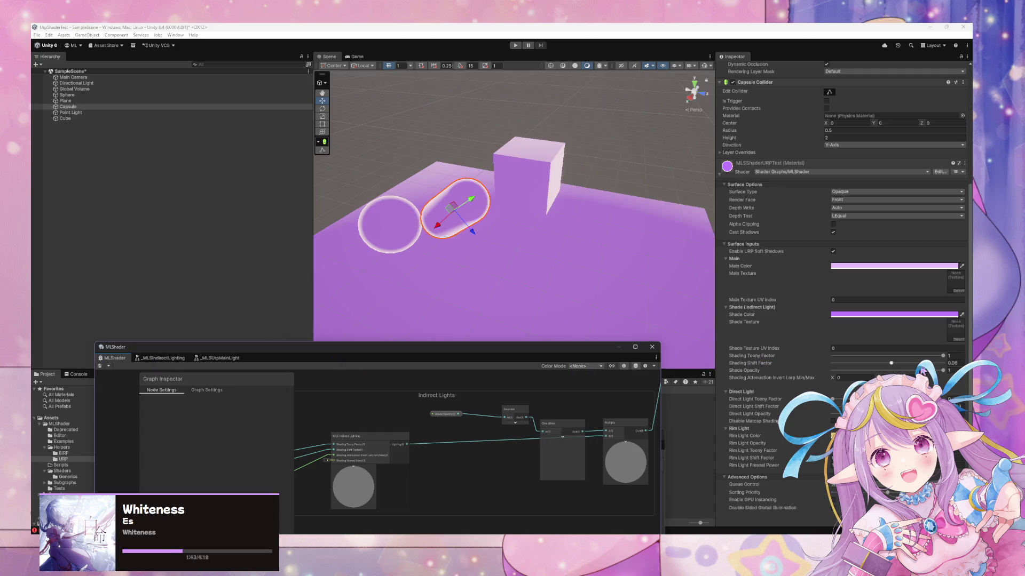
Step: Test a lower Shade Opacity, revert it to 1, and select the One Minus node
{"action": "left_click_drag", "start_coordinate": [943, 370], "coordinate": [801, 372]}
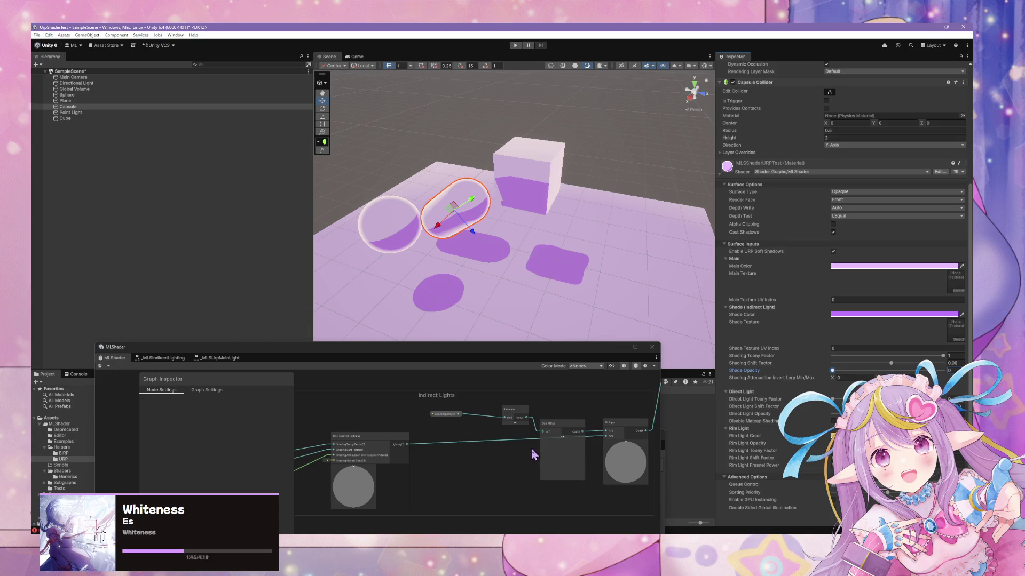
{"action": "key", "text": "ctrl+z"}
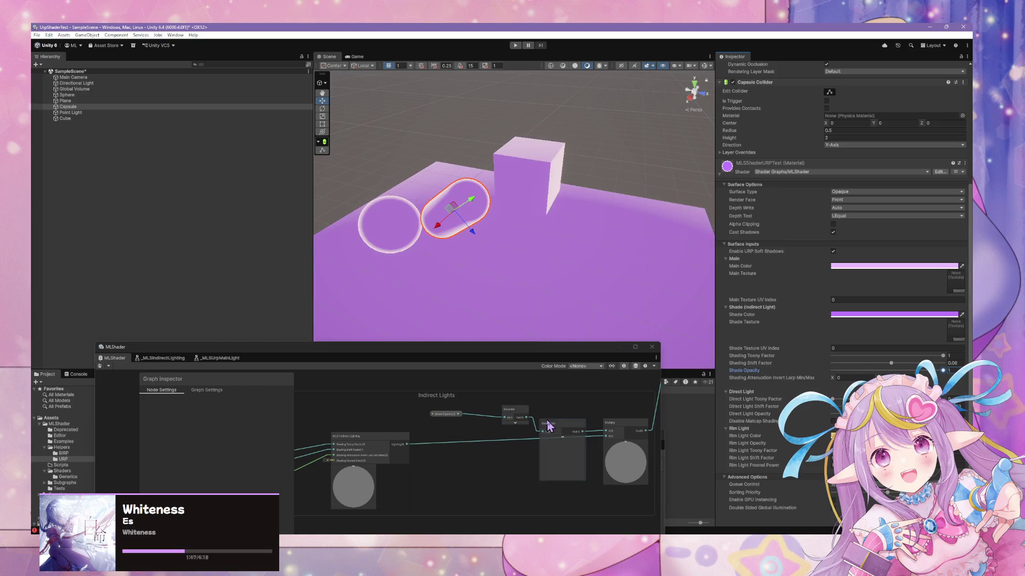
{"action": "left_click", "coordinate": [548, 425]}
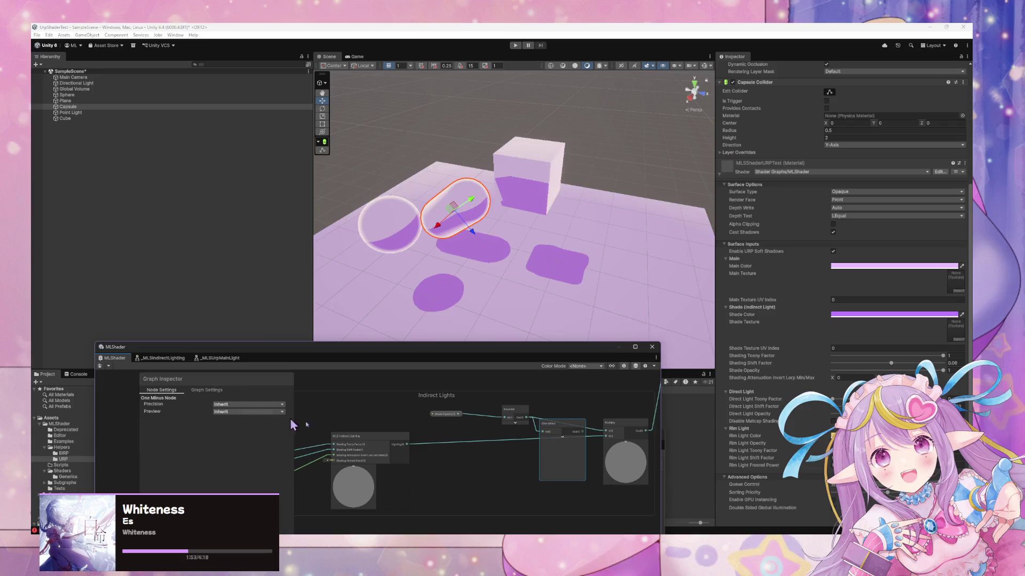
Step: Reposition the One Minus and Shade Opacity nodes and compare shading with Shade Opacity at 0
{"action": "mouse_move", "coordinate": [540, 425]}
{"action": "left_mouse_down"}
{"action": "mouse_move", "coordinate": [464, 425]}
{"action": "mouse_move", "coordinate": [550, 417]}
{"action": "left_mouse_up"}
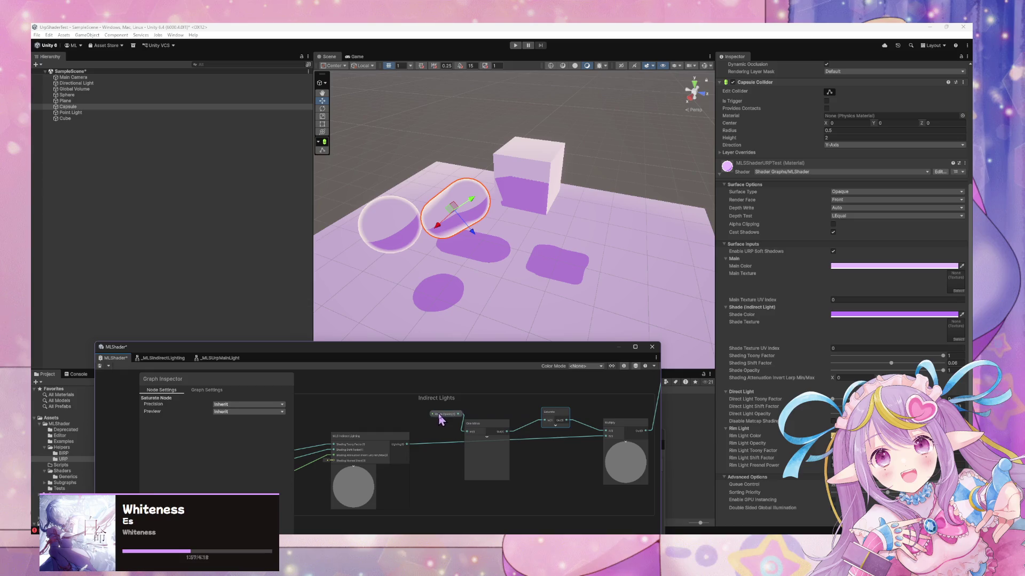
{"action": "left_click_drag", "start_coordinate": [440, 416], "coordinate": [412, 424]}
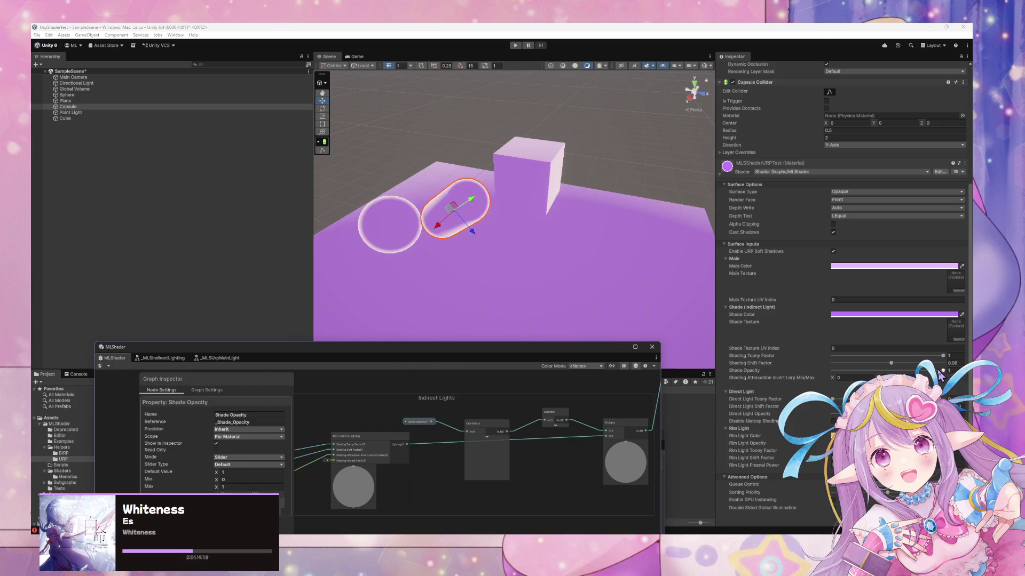
{"action": "left_click_drag", "start_coordinate": [942, 371], "coordinate": [776, 368]}
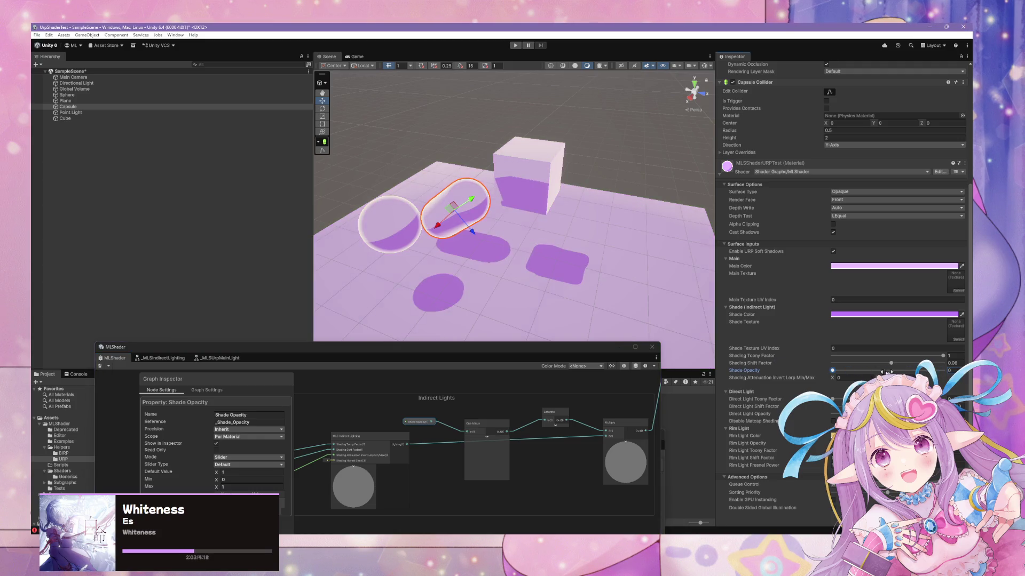
{"action": "mouse_move", "coordinate": [514, 429]}
{"action": "left_mouse_down"}
{"action": "mouse_move", "coordinate": [450, 423]}
{"action": "mouse_move", "coordinate": [464, 480]}
{"action": "mouse_move", "coordinate": [423, 427]}
{"action": "mouse_move", "coordinate": [481, 516]}
{"action": "left_mouse_up"}
{"action": "scroll", "coordinate": [496, 491], "scroll_direction": "up", "scroll_amount": 5}
{"action": "mouse_move", "coordinate": [480, 473]}
{"action": "left_mouse_down"}
{"action": "mouse_move", "coordinate": [549, 415]}
{"action": "mouse_move", "coordinate": [587, 422]}
{"action": "mouse_move", "coordinate": [582, 432]}
{"action": "left_mouse_up"}
Step: Move Saturate below One Minus and wire the Shade Opacity property directly into Multiply
{"action": "mouse_move", "coordinate": [565, 488]}
{"action": "left_mouse_down"}
{"action": "mouse_move", "coordinate": [542, 487]}
{"action": "mouse_move", "coordinate": [595, 419]}
{"action": "mouse_move", "coordinate": [573, 433]}
{"action": "left_mouse_up"}
{"action": "scroll", "coordinate": [574, 434], "scroll_direction": "up", "scroll_amount": 2}
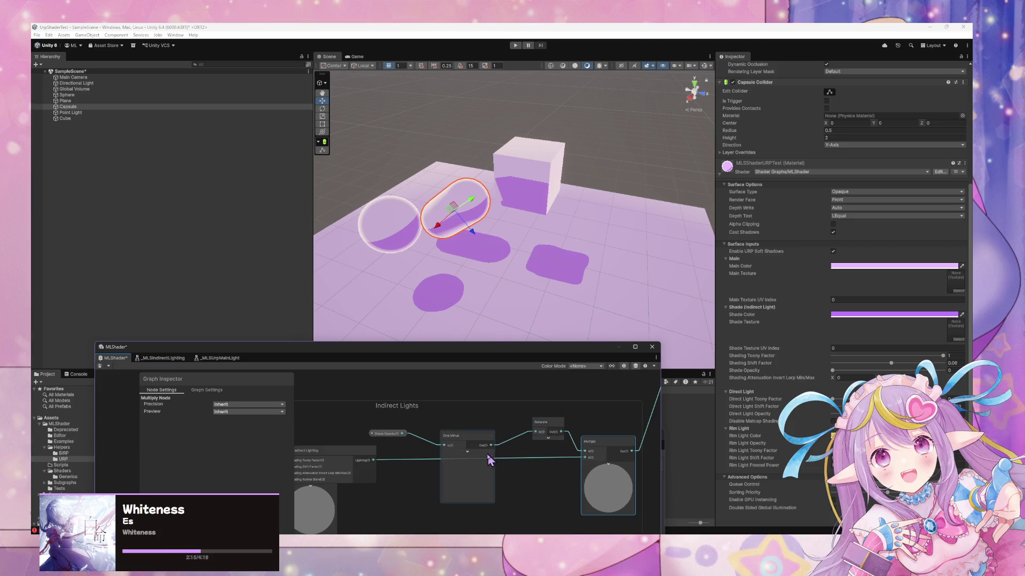
{"action": "left_click", "coordinate": [552, 433]}
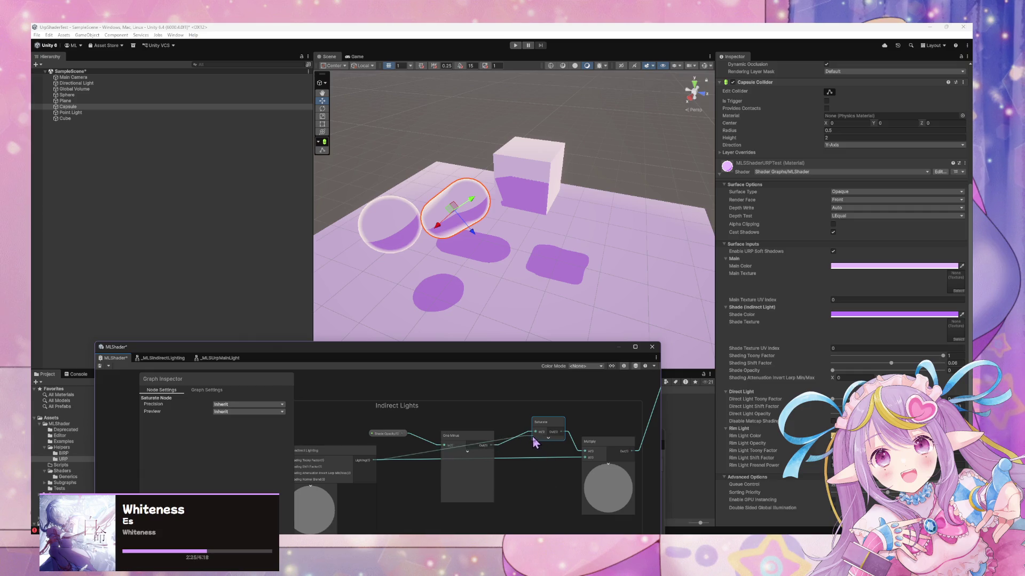
{"action": "left_click_drag", "start_coordinate": [553, 423], "coordinate": [474, 498]}
{"action": "mouse_move", "coordinate": [482, 448]}
{"action": "left_mouse_down"}
{"action": "mouse_move", "coordinate": [501, 424]}
{"action": "mouse_move", "coordinate": [592, 477]}
{"action": "left_mouse_up"}
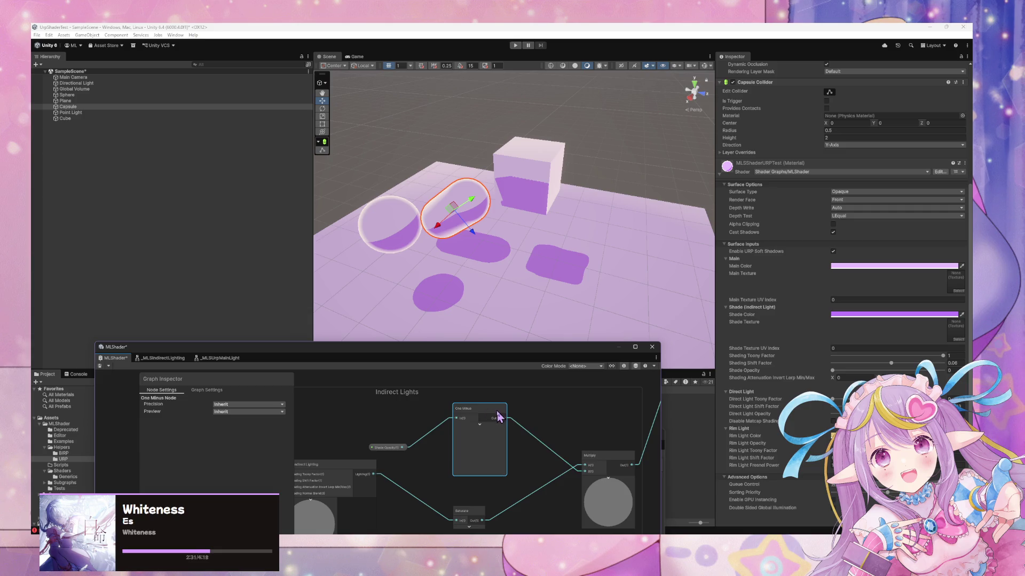
{"action": "left_click_drag", "start_coordinate": [406, 450], "coordinate": [581, 473]}
{"action": "left_click", "coordinate": [443, 416]}
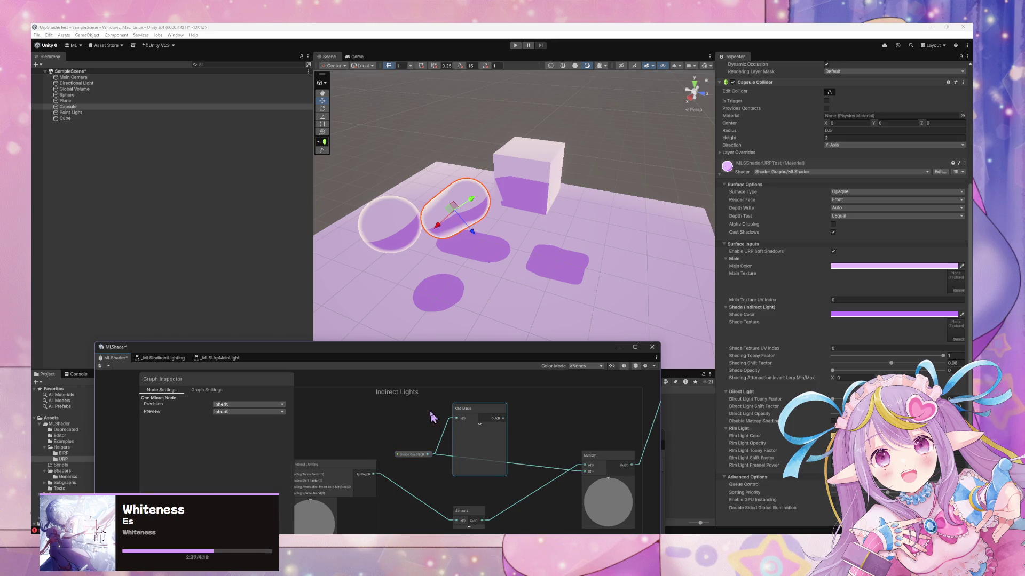
Step: Delete the One Minus node, save, and set Shading Toony Factor to 0
{"action": "key", "text": "Delete"}
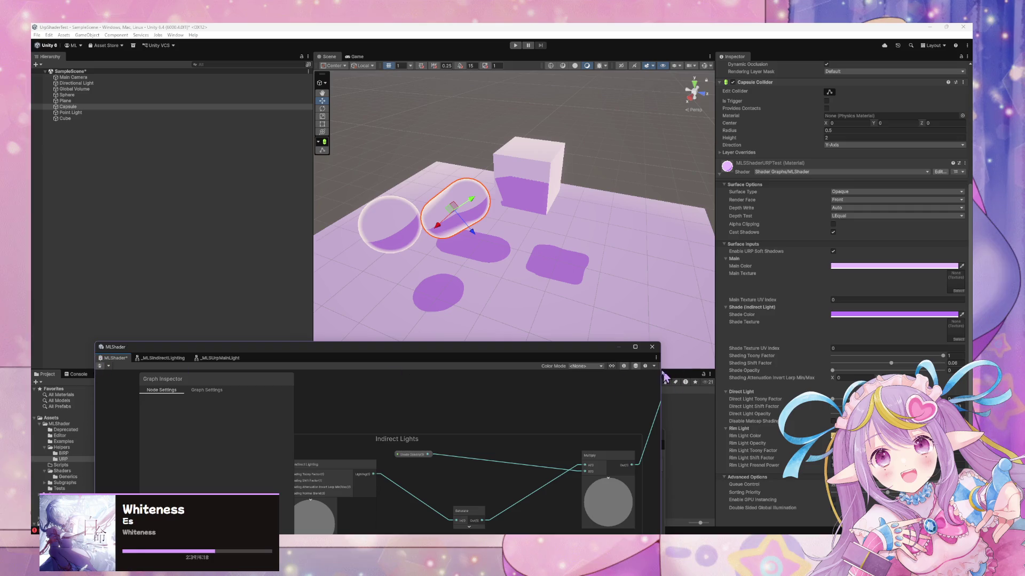
{"action": "key", "text": "ctrl+s"}
{"action": "mouse_move", "coordinate": [833, 370]}
{"action": "left_mouse_down"}
{"action": "mouse_move", "coordinate": [944, 370]}
{"action": "mouse_move", "coordinate": [832, 356]}
{"action": "left_mouse_up"}
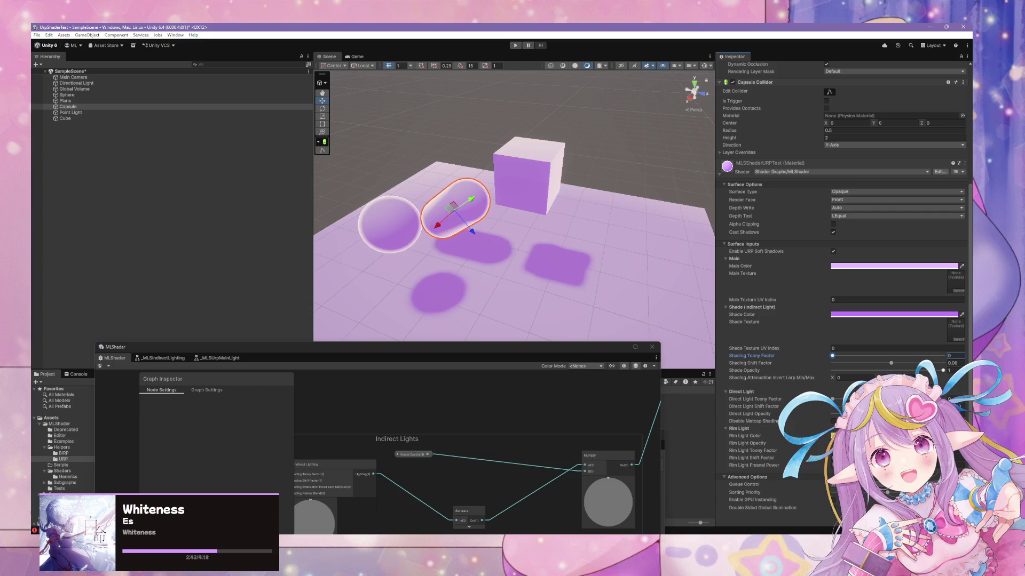
{"action": "mouse_move", "coordinate": [944, 371]}
{"action": "left_mouse_down"}
{"action": "mouse_move", "coordinate": [789, 368]}
{"action": "mouse_move", "coordinate": [944, 370]}
{"action": "mouse_move", "coordinate": [961, 390]}
{"action": "mouse_move", "coordinate": [902, 370]}
{"action": "mouse_move", "coordinate": [830, 371]}
{"action": "mouse_move", "coordinate": [944, 370]}
{"action": "left_mouse_up"}
Step: Delete the Saturate node, leaving Shade Opacity wired straight into Multiply
{"action": "scroll", "coordinate": [452, 424], "scroll_direction": "down", "scroll_amount": 3}
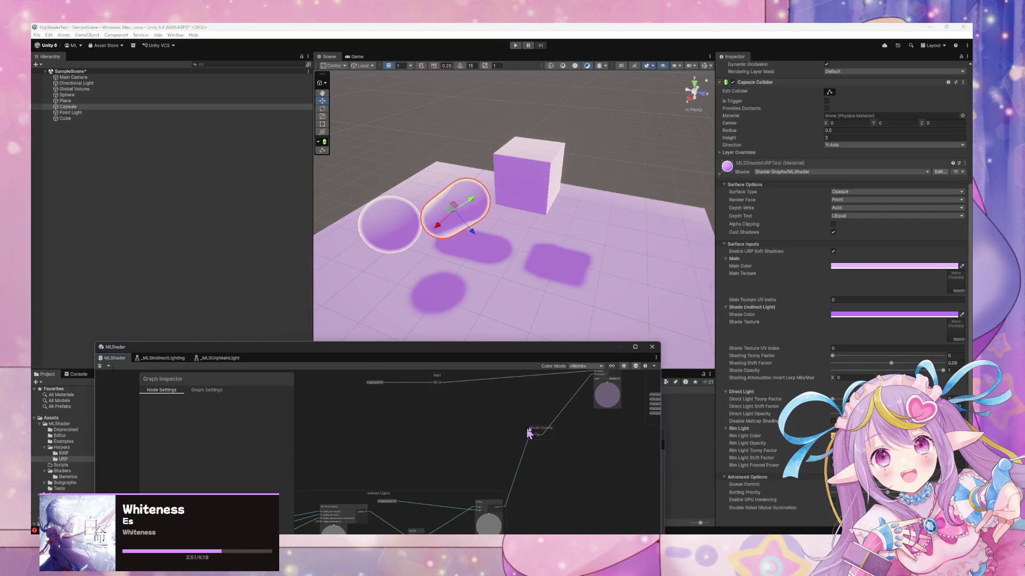
{"action": "scroll", "coordinate": [595, 429], "scroll_direction": "up", "scroll_amount": 2}
{"action": "scroll", "coordinate": [591, 440], "scroll_direction": "down", "scroll_amount": 2}
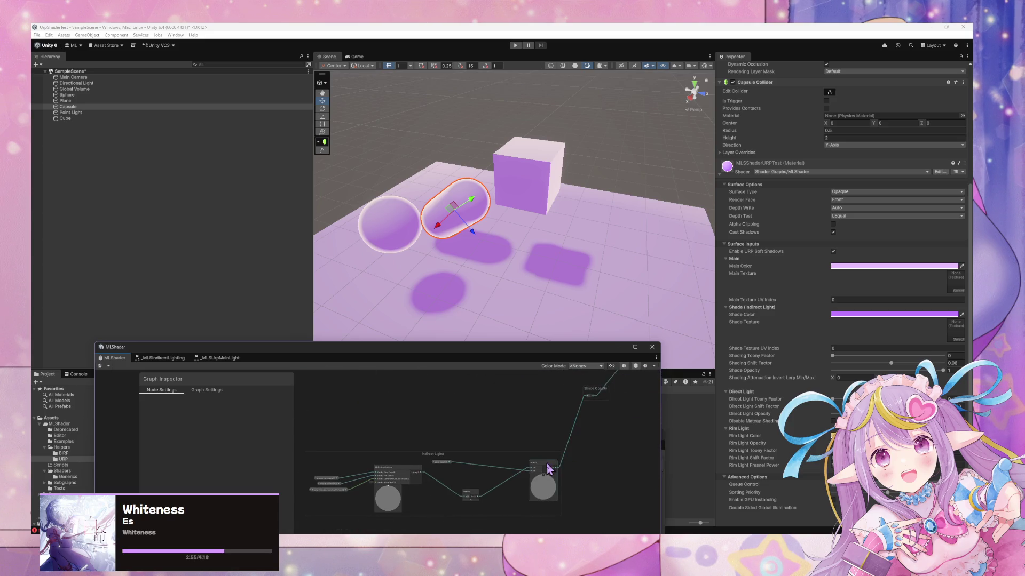
{"action": "left_click", "coordinate": [549, 469]}
{"action": "scroll", "coordinate": [543, 455], "scroll_direction": "up", "scroll_amount": 1}
{"action": "left_click_drag", "start_coordinate": [507, 494], "coordinate": [552, 474]}
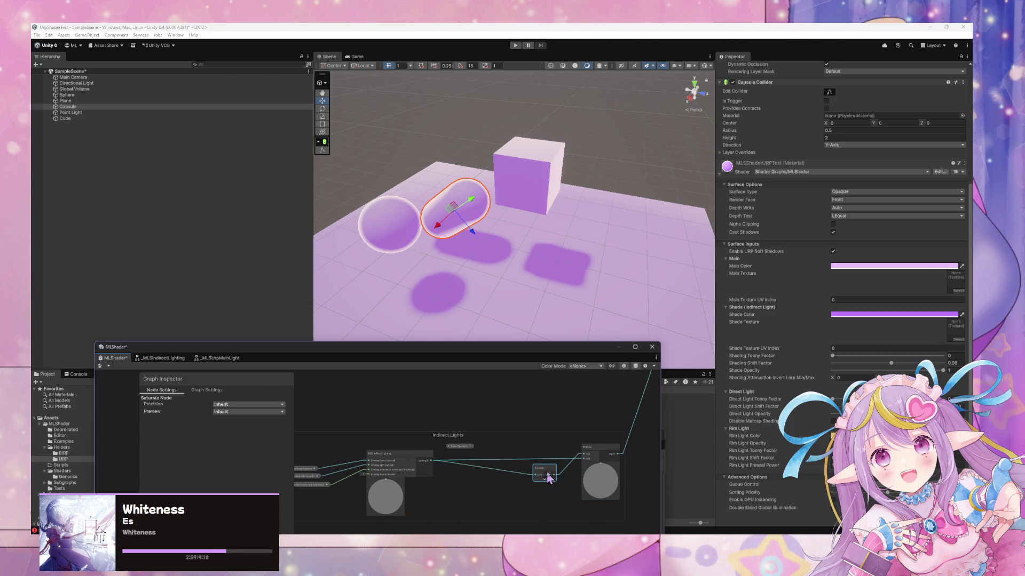
{"action": "key", "text": "Delete"}
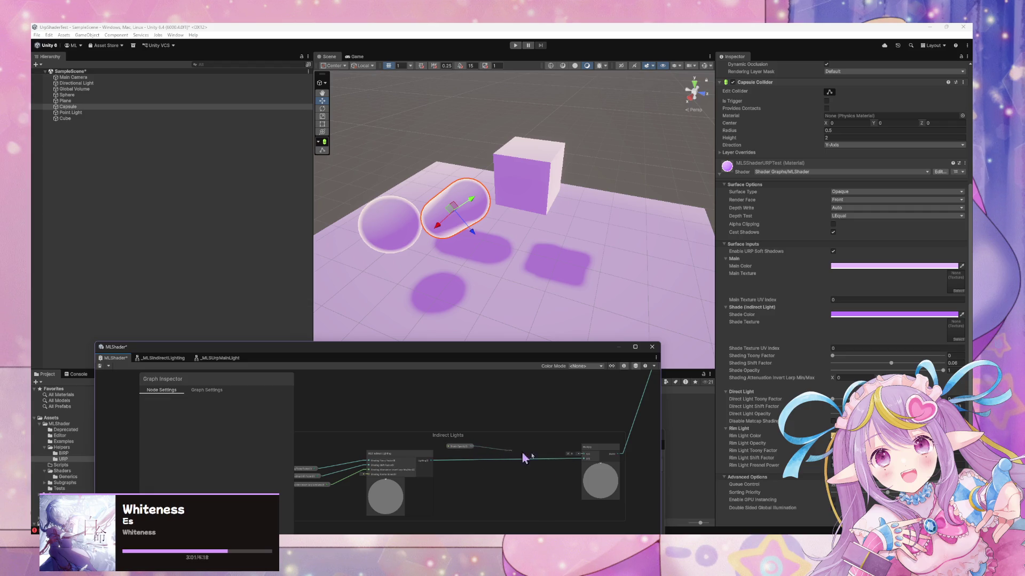
{"action": "left_click", "coordinate": [585, 460]}
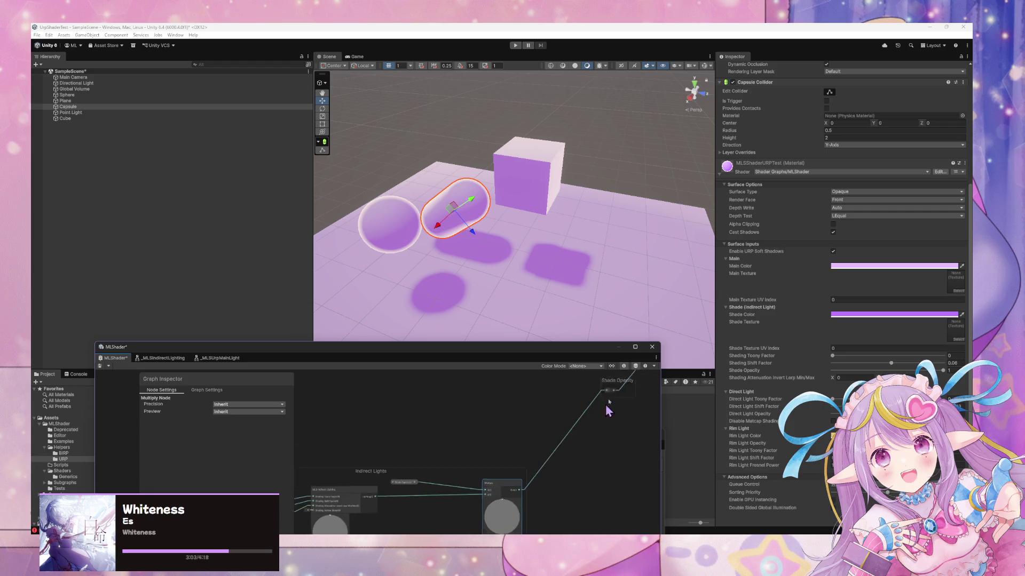
{"action": "left_click", "coordinate": [444, 433]}
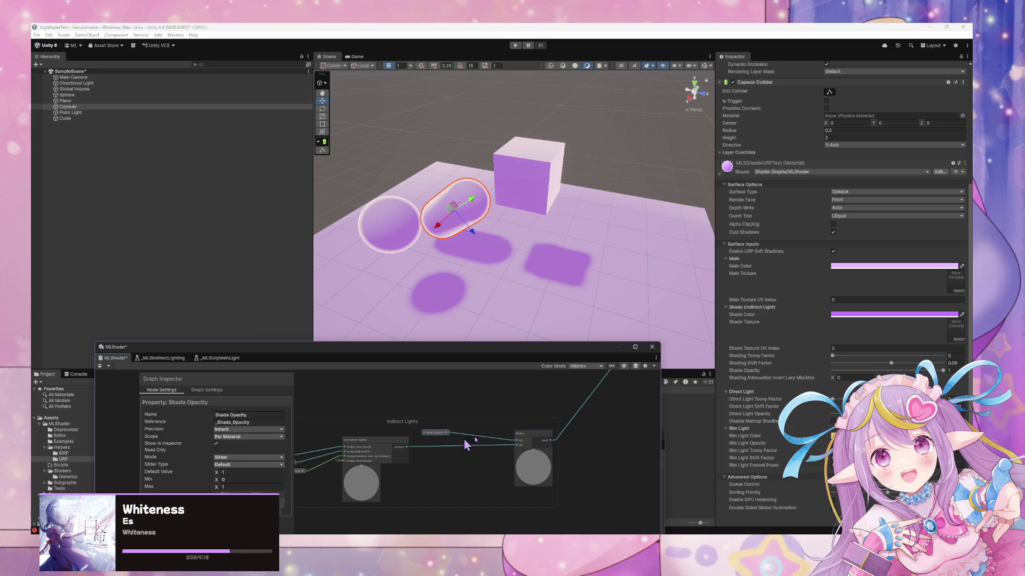
Step: Add a One Minus node and delete the old Multiply node in the Indirect Lights group
{"action": "left_click", "coordinate": [465, 457]}
{"action": "key", "text": "space"}
{"action": "type", "text": "one"}
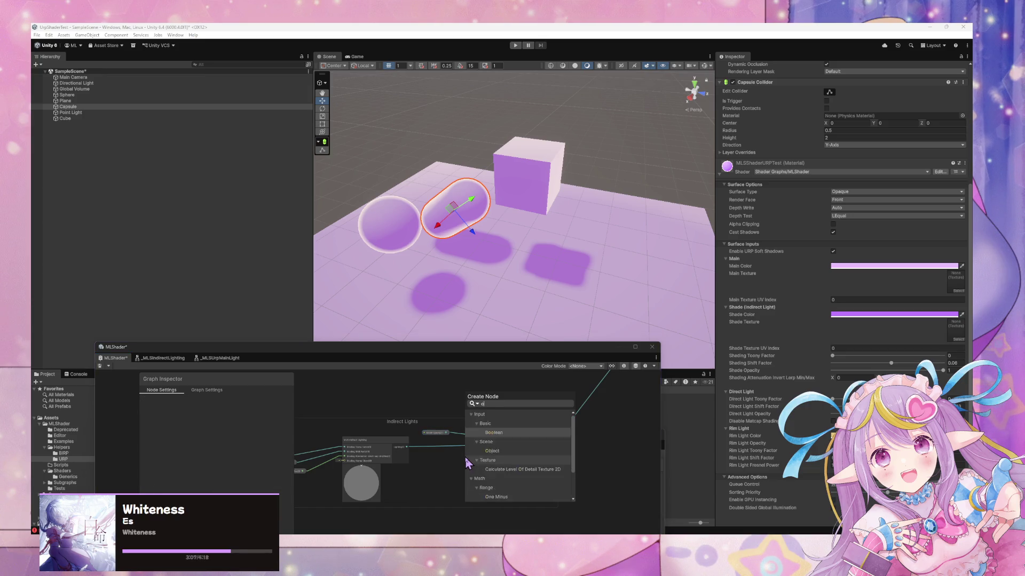
{"action": "key", "text": "Return"}
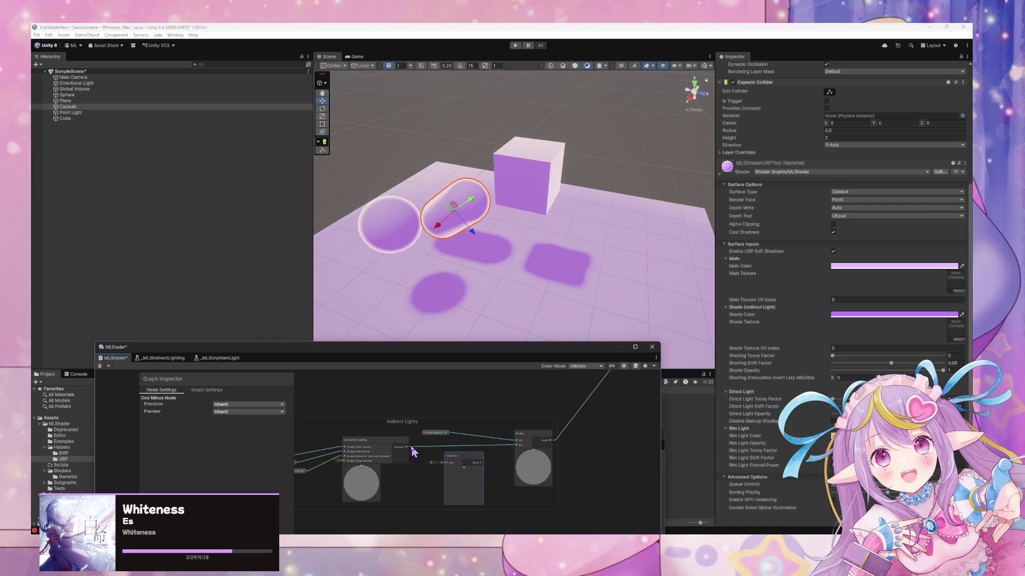
{"action": "left_click", "coordinate": [539, 440]}
{"action": "key", "text": "Delete"}
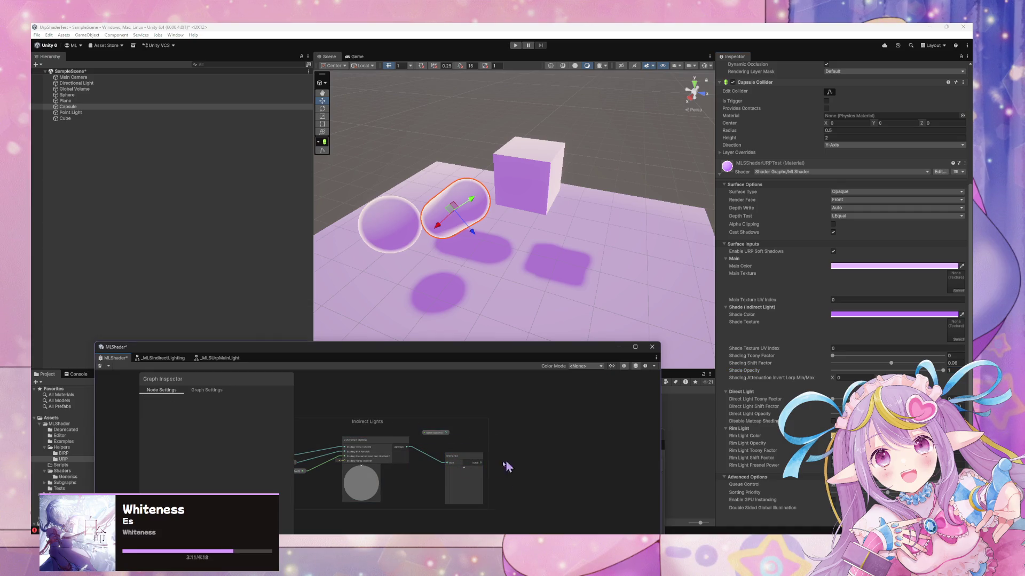
Step: Add a Saturate node and arrange it and the Shade Opacity property node
{"action": "key", "text": "space"}
{"action": "type", "text": "sat"}
{"action": "key", "text": "Return"}
{"action": "mouse_move", "coordinate": [520, 470]}
{"action": "left_mouse_down"}
{"action": "mouse_move", "coordinate": [504, 455]}
{"action": "mouse_move", "coordinate": [435, 478]}
{"action": "mouse_move", "coordinate": [537, 450]}
{"action": "mouse_move", "coordinate": [541, 428]}
{"action": "left_mouse_up"}
{"action": "scroll", "coordinate": [514, 470], "scroll_direction": "down", "scroll_amount": 2}
{"action": "left_click_drag", "start_coordinate": [408, 497], "coordinate": [465, 483]}
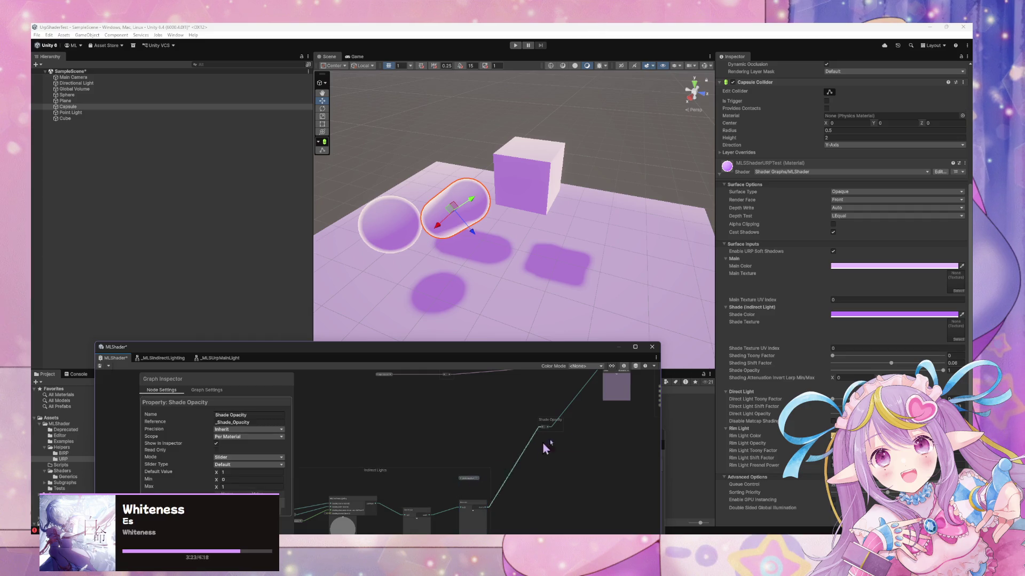
{"action": "scroll", "coordinate": [525, 456], "scroll_direction": "up", "scroll_amount": 3}
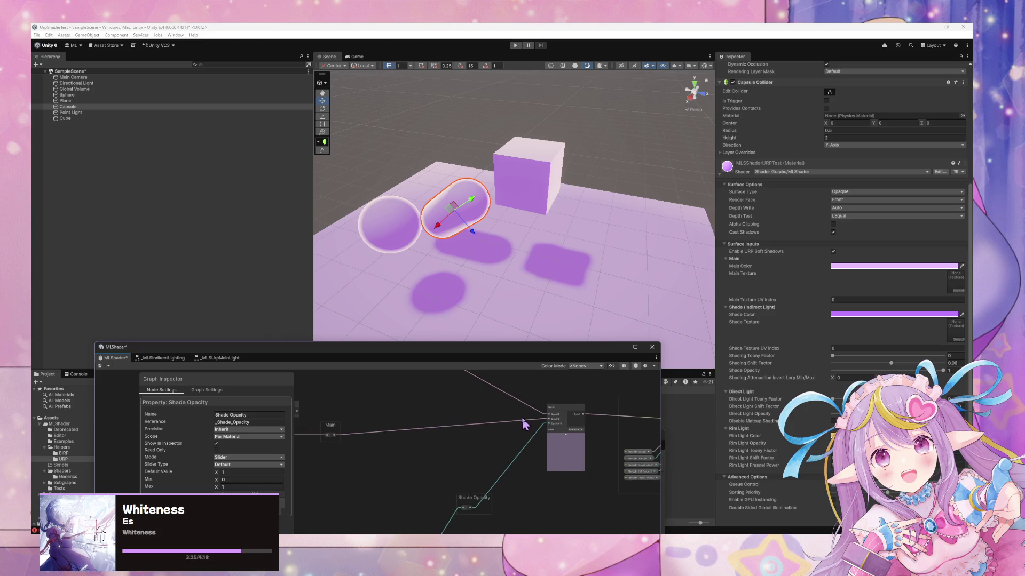
{"action": "mouse_move", "coordinate": [524, 423]}
{"action": "left_mouse_down"}
{"action": "mouse_move", "coordinate": [555, 434]}
{"action": "mouse_move", "coordinate": [597, 353]}
{"action": "mouse_move", "coordinate": [485, 448]}
{"action": "mouse_move", "coordinate": [556, 416]}
{"action": "left_mouse_up"}
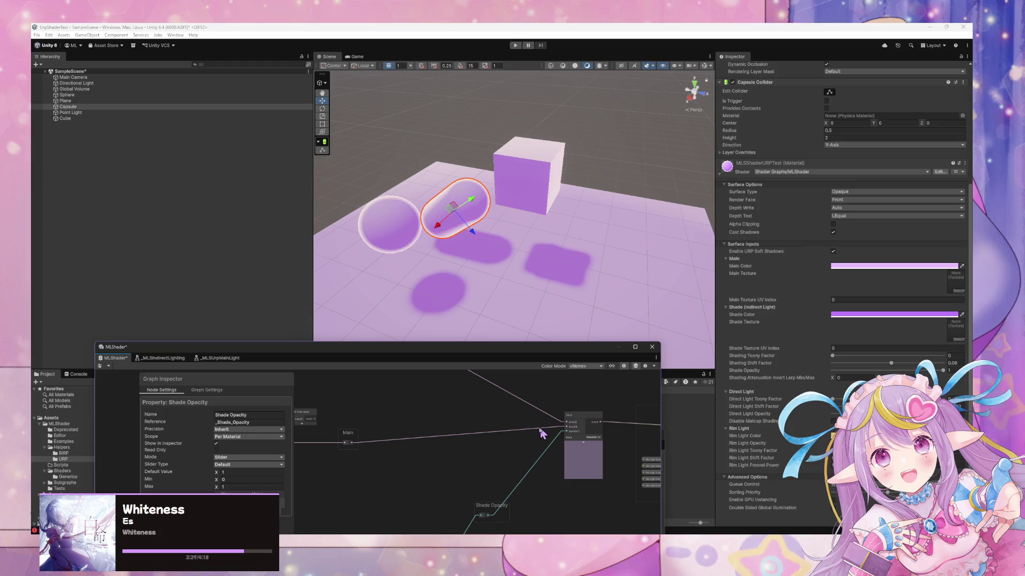
Step: Bend the pink edge with two reroute points and save the shader graph
{"action": "left_click", "coordinate": [533, 433]}
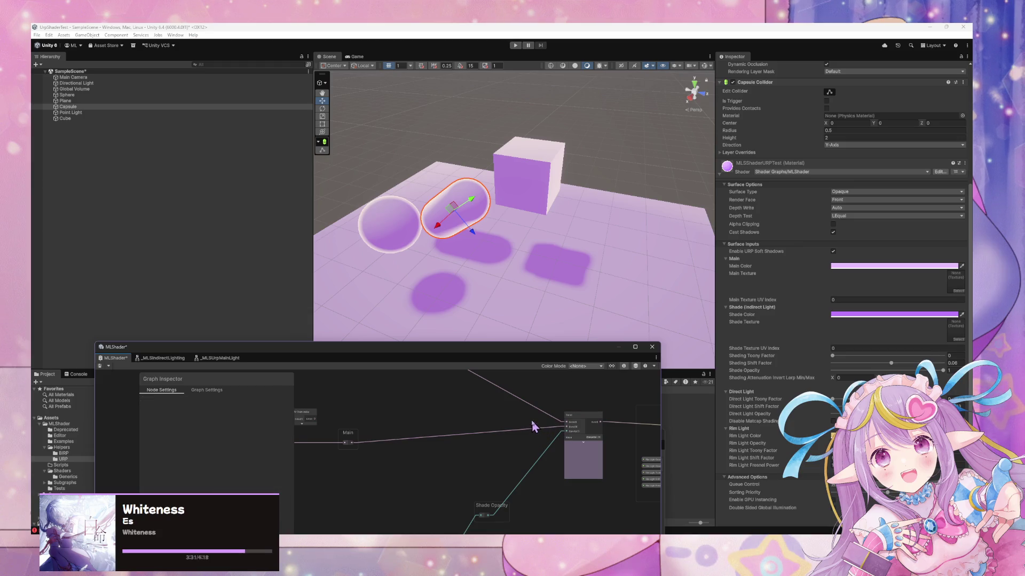
{"action": "double_click", "coordinate": [528, 428]}
{"action": "double_click", "coordinate": [534, 407]}
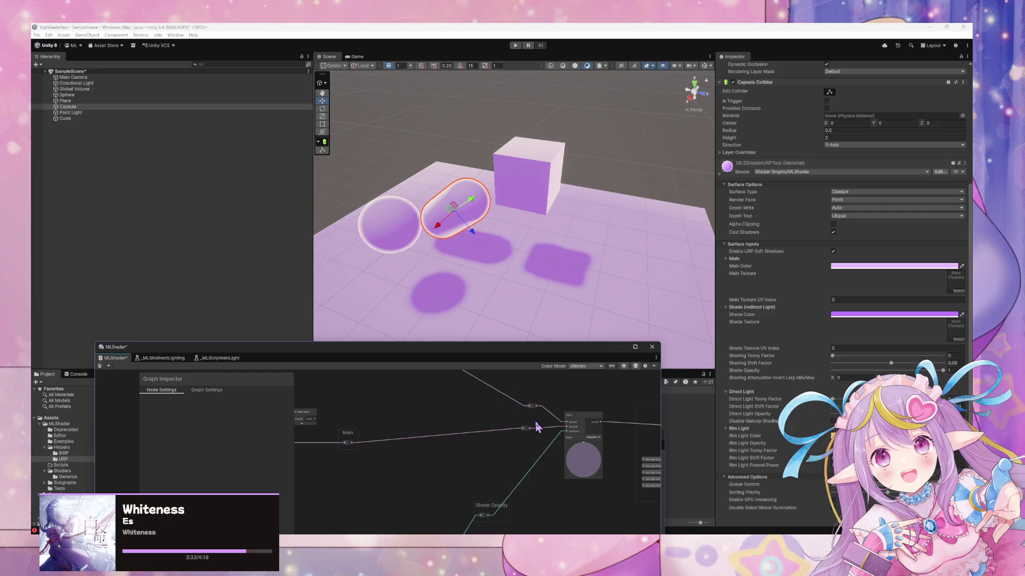
{"action": "left_click_drag", "start_coordinate": [529, 429], "coordinate": [523, 441]}
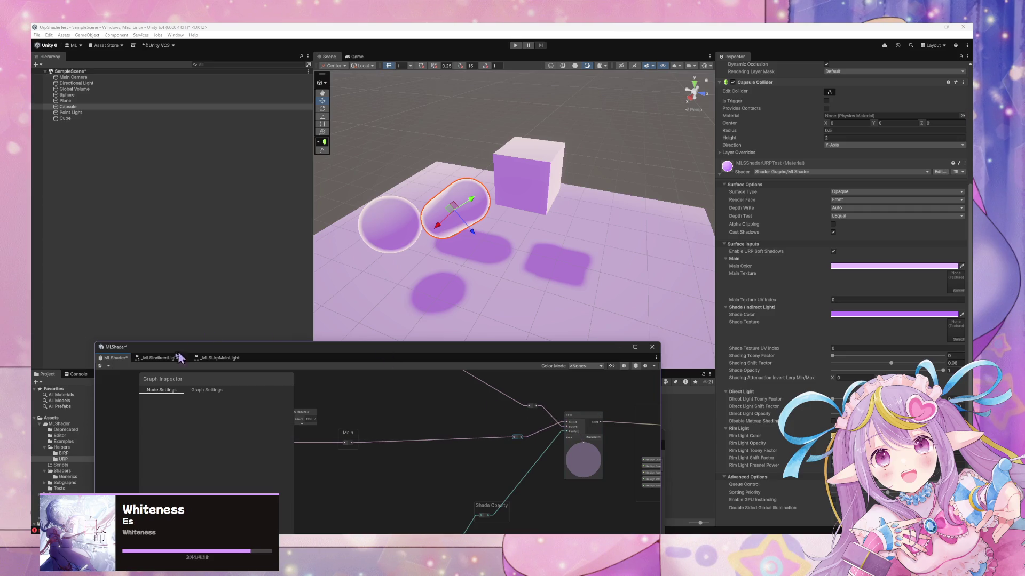
{"action": "left_click", "coordinate": [104, 367]}
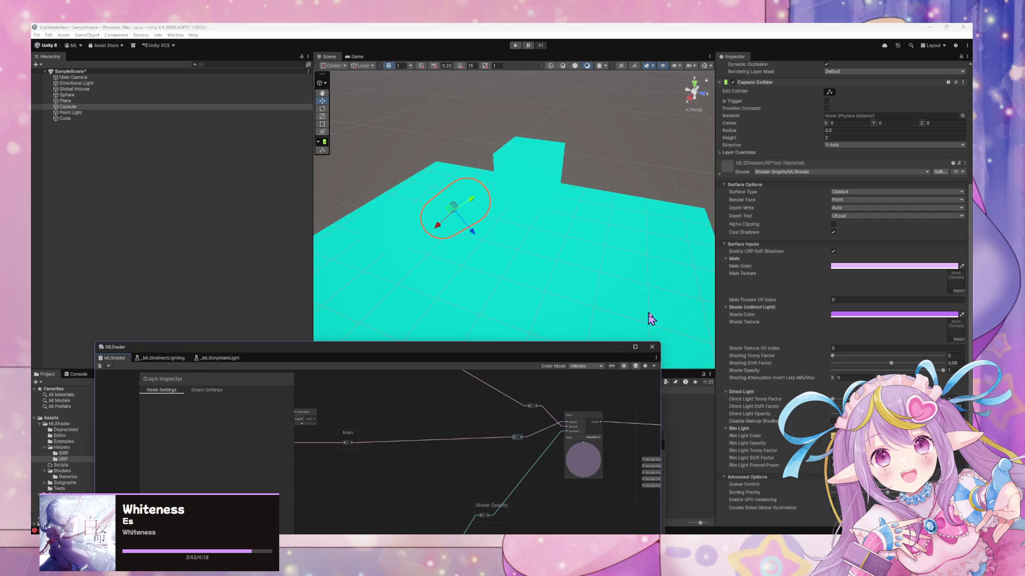
Step: Lower the material's Shade Opacity to about 0.80 and move the Shade Opacity node left
{"action": "mouse_move", "coordinate": [942, 370]}
{"action": "left_mouse_down"}
{"action": "mouse_move", "coordinate": [792, 365]}
{"action": "mouse_move", "coordinate": [922, 372]}
{"action": "left_mouse_up"}
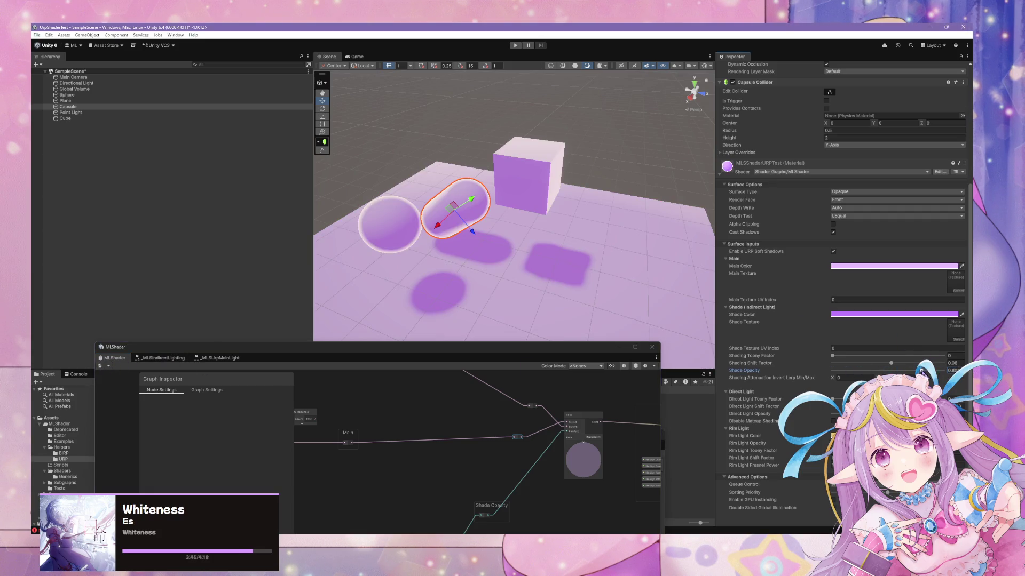
{"action": "scroll", "coordinate": [581, 435], "scroll_direction": "up", "scroll_amount": 5}
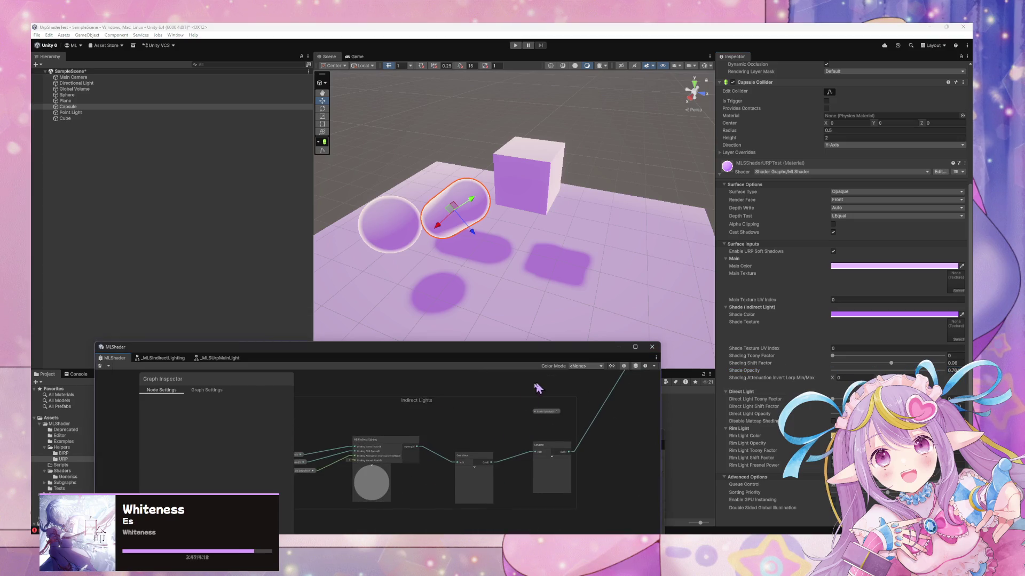
{"action": "mouse_move", "coordinate": [552, 410]}
{"action": "left_mouse_down"}
{"action": "mouse_move", "coordinate": [460, 430]}
{"action": "mouse_move", "coordinate": [563, 433]}
{"action": "mouse_move", "coordinate": [453, 435]}
{"action": "left_mouse_up"}
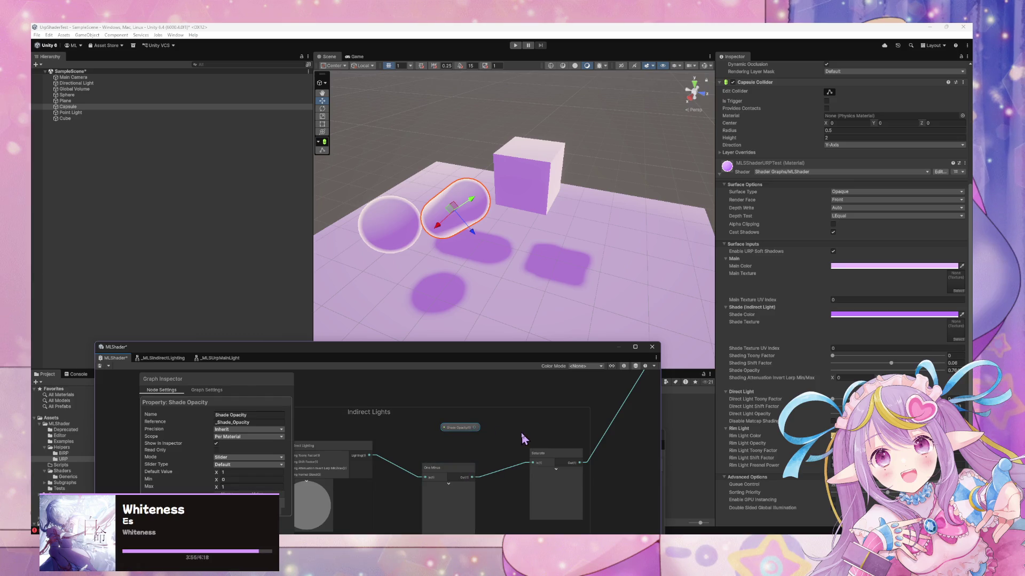
Step: Insert a Multiply node into the Indirect Lights chain with a reroute on its output wire
{"action": "key", "text": "space"}
{"action": "type", "text": "multiply"}
{"action": "key", "text": "Return"}
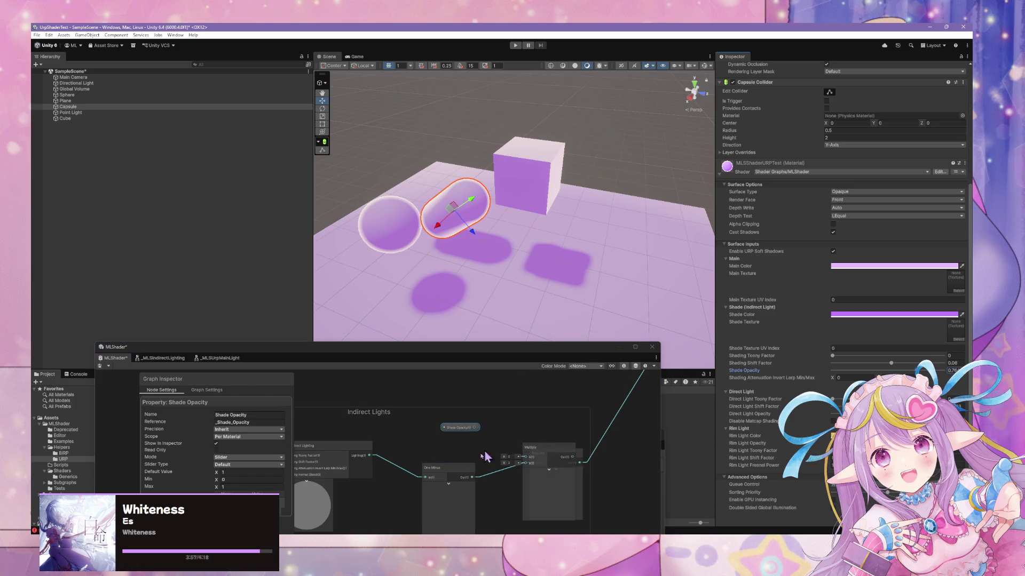
{"action": "mouse_move", "coordinate": [478, 428]}
{"action": "left_mouse_down"}
{"action": "mouse_move", "coordinate": [526, 457]}
{"action": "mouse_move", "coordinate": [504, 433]}
{"action": "left_mouse_up"}
{"action": "mouse_move", "coordinate": [617, 424]}
{"action": "left_mouse_down"}
{"action": "mouse_move", "coordinate": [539, 469]}
{"action": "mouse_move", "coordinate": [564, 414]}
{"action": "mouse_move", "coordinate": [564, 463]}
{"action": "mouse_move", "coordinate": [583, 423]}
{"action": "mouse_move", "coordinate": [618, 401]}
{"action": "mouse_move", "coordinate": [601, 418]}
{"action": "mouse_move", "coordinate": [560, 416]}
{"action": "mouse_move", "coordinate": [567, 437]}
{"action": "mouse_move", "coordinate": [618, 413]}
{"action": "left_mouse_up"}
{"action": "double_click", "coordinate": [542, 466]}
Step: Wire One Minus into Multiply and Saturate to the output, save, and test Shade Opacity 0 in the scene
{"action": "left_click_drag", "start_coordinate": [462, 471], "coordinate": [490, 437]}
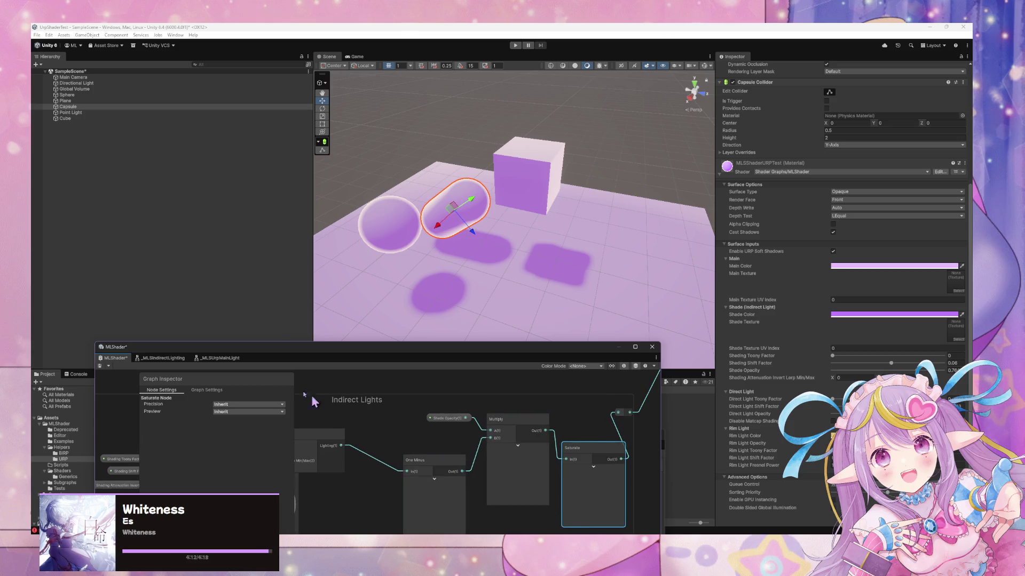
{"action": "left_click", "coordinate": [100, 366]}
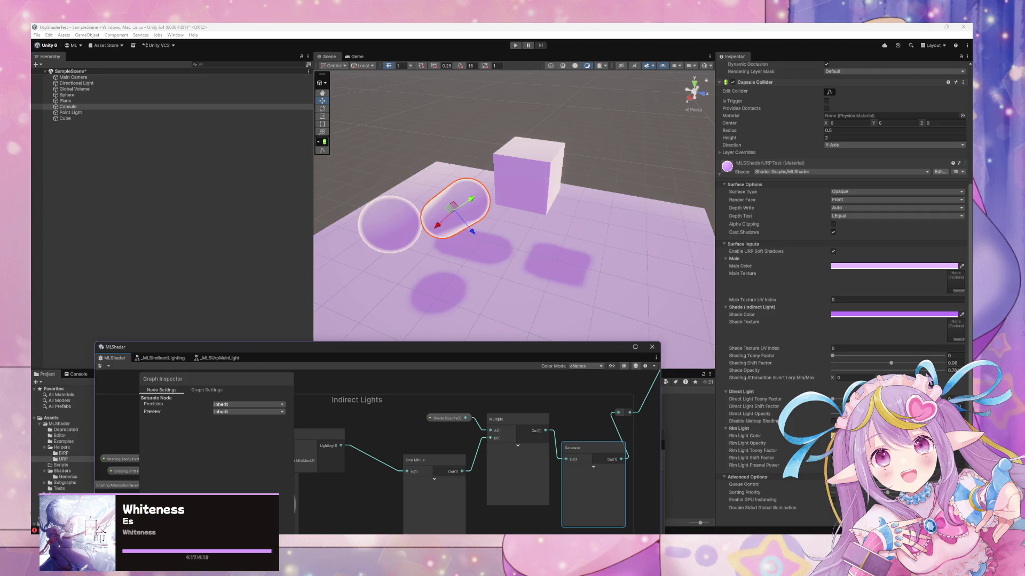
{"action": "mouse_move", "coordinate": [806, 371]}
{"action": "left_mouse_down"}
{"action": "mouse_move", "coordinate": [790, 370]}
{"action": "mouse_move", "coordinate": [817, 370]}
{"action": "mouse_move", "coordinate": [733, 363]}
{"action": "mouse_move", "coordinate": [749, 369]}
{"action": "left_mouse_up"}
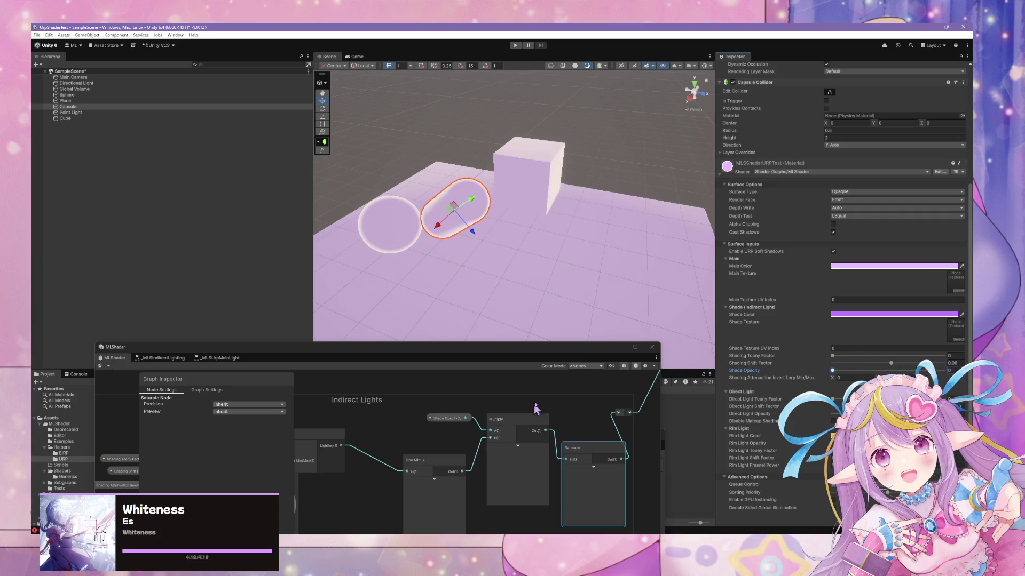
{"action": "mouse_move", "coordinate": [869, 377]}
{"action": "left_mouse_down"}
{"action": "mouse_move", "coordinate": [784, 380]}
{"action": "mouse_move", "coordinate": [672, 363]}
{"action": "mouse_move", "coordinate": [725, 363]}
{"action": "mouse_move", "coordinate": [811, 330]}
{"action": "left_mouse_up"}
{"action": "mouse_move", "coordinate": [683, 299]}
{"action": "left_mouse_down"}
{"action": "mouse_move", "coordinate": [641, 270]}
{"action": "mouse_move", "coordinate": [642, 298]}
{"action": "mouse_move", "coordinate": [642, 252]}
{"action": "mouse_move", "coordinate": [461, 278]}
{"action": "mouse_move", "coordinate": [492, 281]}
{"action": "left_mouse_up"}
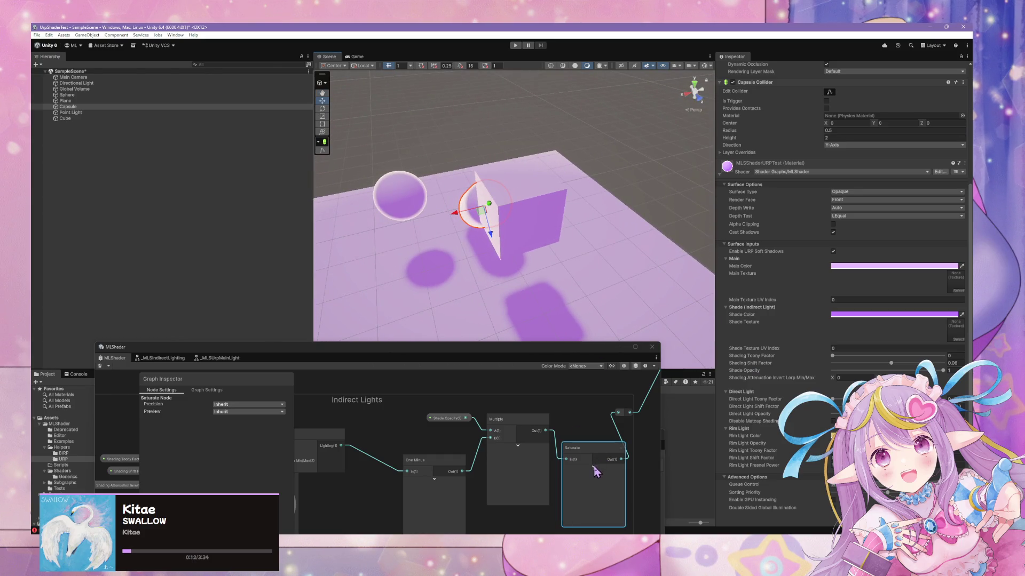
Step: Enlarge the graph window and collapse the Saturate node's preview
{"action": "left_click_drag", "start_coordinate": [552, 348], "coordinate": [528, 117]}
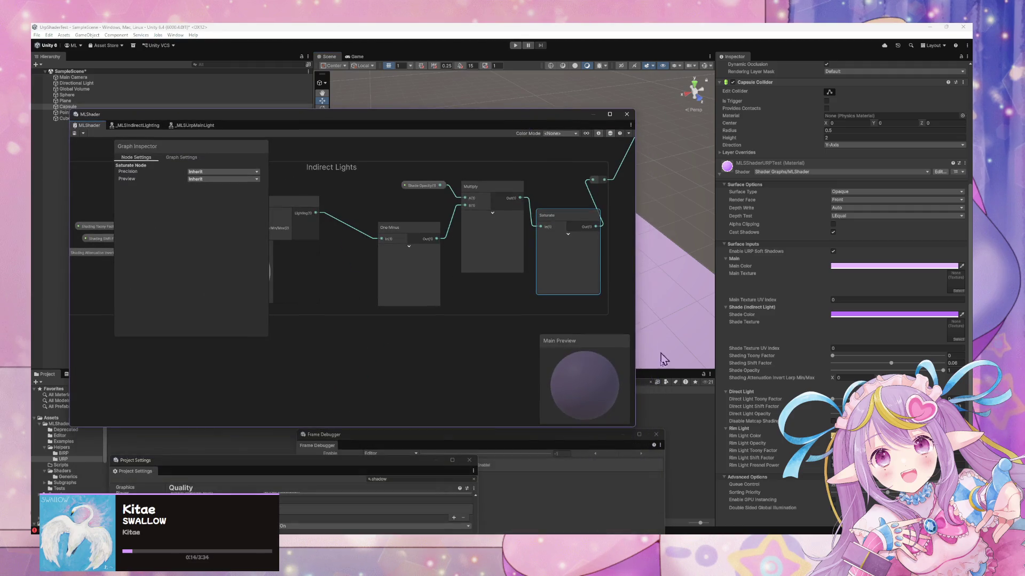
{"action": "left_click_drag", "start_coordinate": [636, 427], "coordinate": [832, 457]}
{"action": "left_click_drag", "start_coordinate": [617, 257], "coordinate": [657, 342]}
{"action": "right_click", "coordinate": [604, 310]}
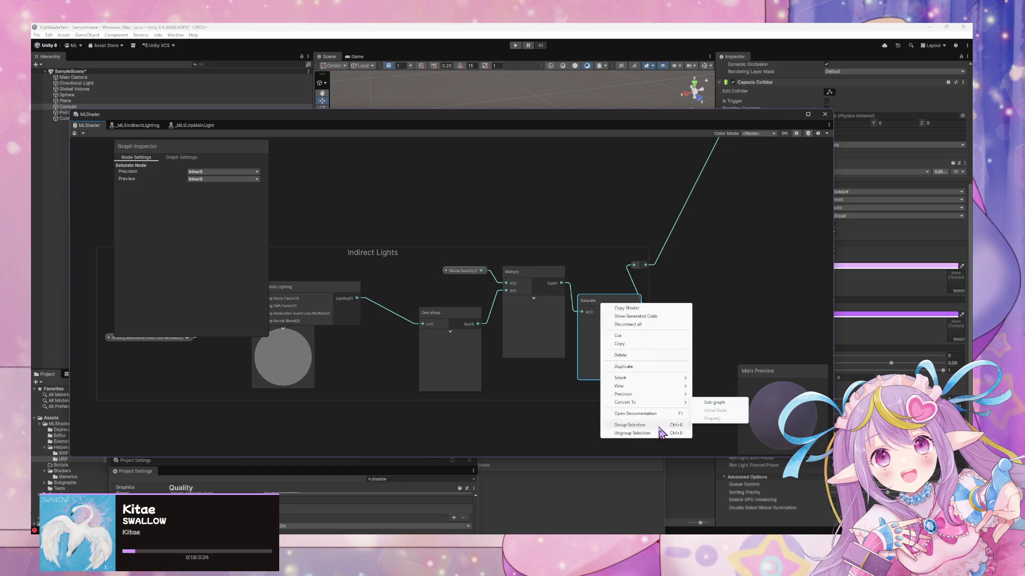
{"action": "mouse_move", "coordinate": [674, 395]}
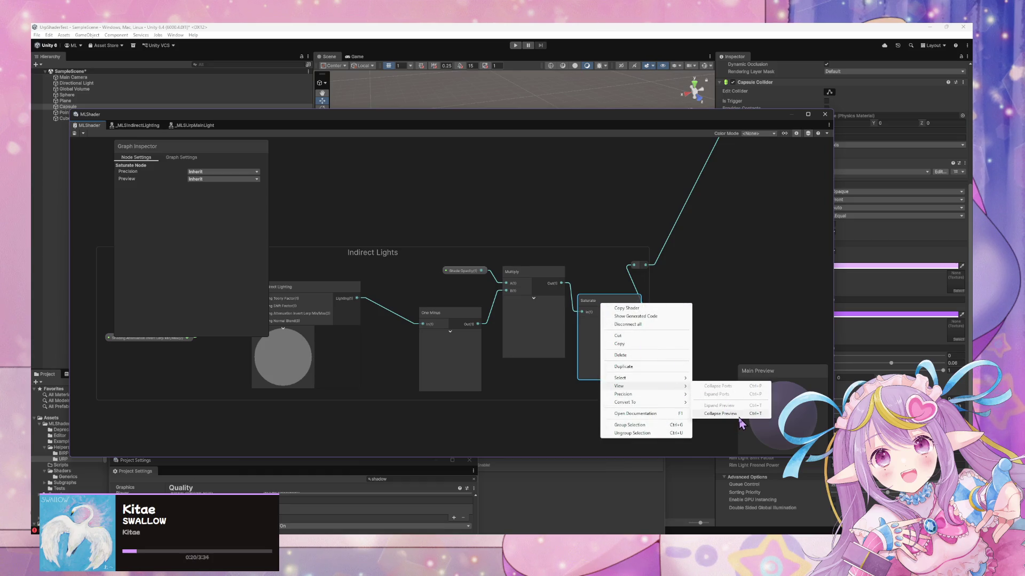
{"action": "left_click", "coordinate": [699, 414]}
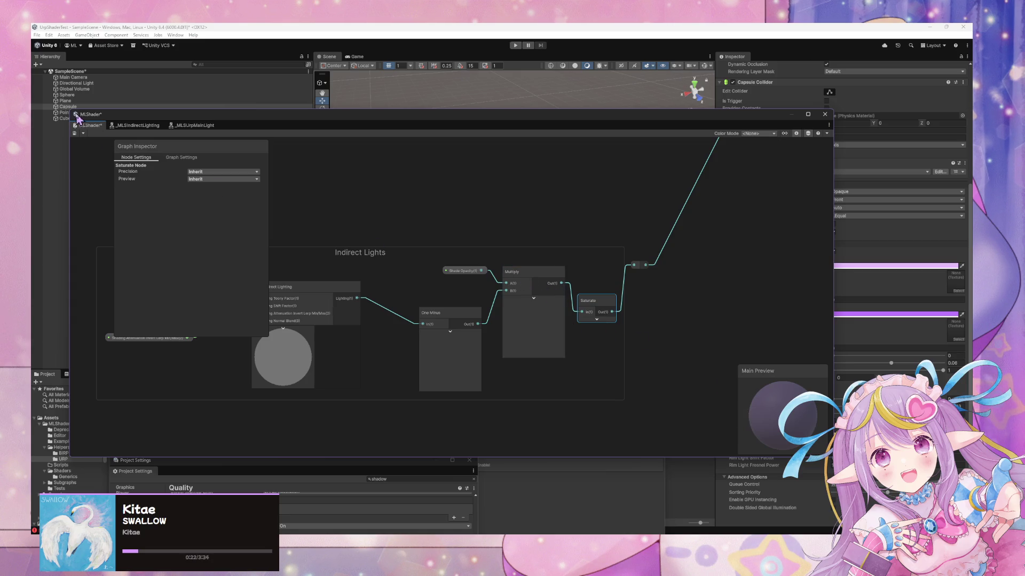
Step: Reposition the graph window and orbit the Scene view to show the shaded sphere, capsule and cube
{"action": "mouse_move", "coordinate": [359, 118]}
{"action": "left_mouse_down"}
{"action": "mouse_move", "coordinate": [533, 250]}
{"action": "mouse_move", "coordinate": [635, 213]}
{"action": "mouse_move", "coordinate": [620, 149]}
{"action": "mouse_move", "coordinate": [617, 190]}
{"action": "mouse_move", "coordinate": [694, 232]}
{"action": "mouse_move", "coordinate": [805, 224]}
{"action": "mouse_move", "coordinate": [675, 231]}
{"action": "left_mouse_up"}
{"action": "left_click", "coordinate": [621, 174]}
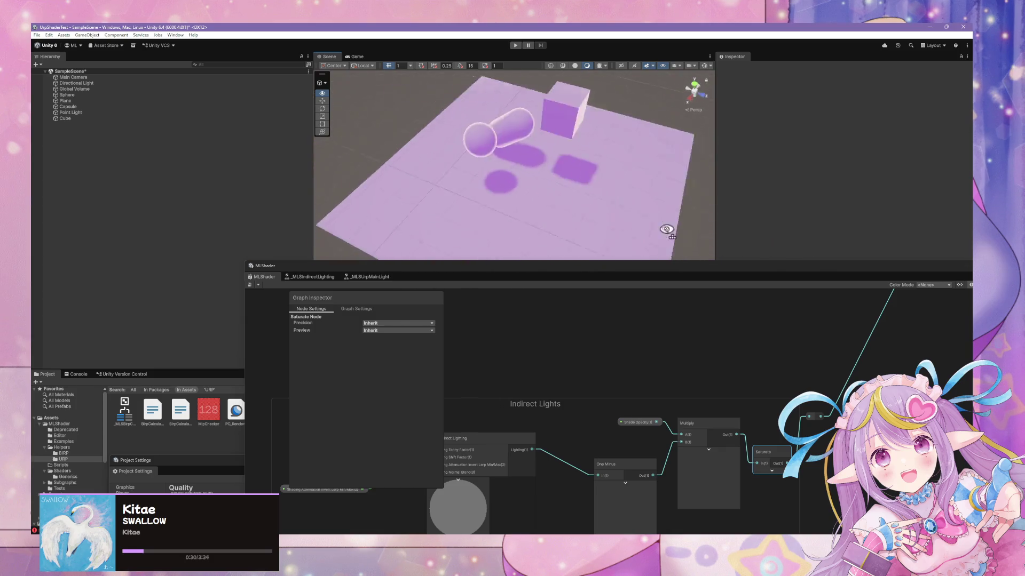
{"action": "scroll", "coordinate": [666, 200], "scroll_direction": "up", "scroll_amount": 5}
{"action": "scroll", "coordinate": [666, 201], "scroll_direction": "down", "scroll_amount": 5}
{"action": "left_click_drag", "start_coordinate": [666, 192], "coordinate": [624, 185]}
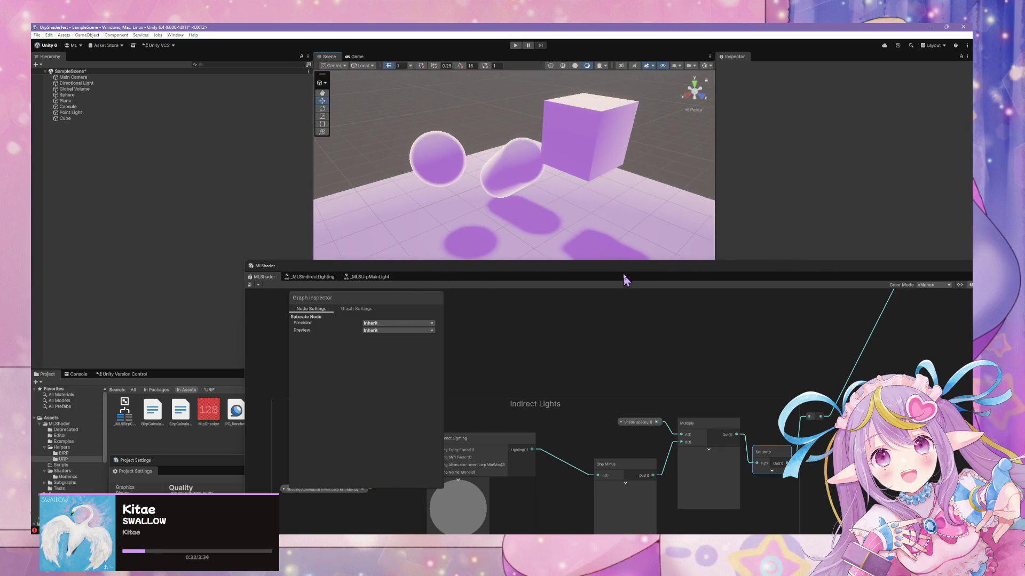
{"action": "mouse_move", "coordinate": [627, 275]}
{"action": "left_mouse_down"}
{"action": "mouse_move", "coordinate": [544, 265]}
{"action": "mouse_move", "coordinate": [731, 126]}
{"action": "left_mouse_up"}
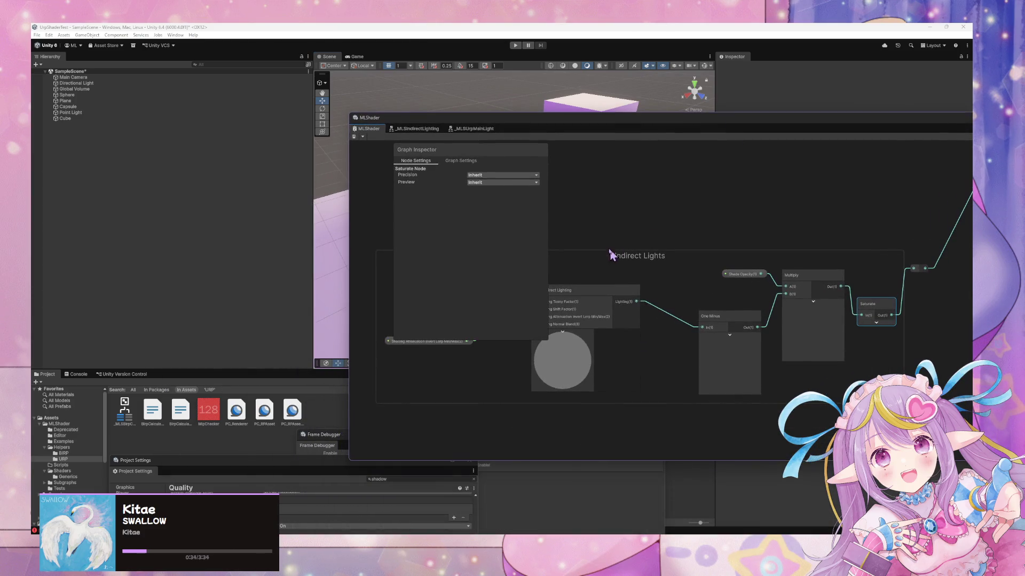
{"action": "left_click_drag", "start_coordinate": [603, 219], "coordinate": [707, 272]}
{"action": "left_click_drag", "start_coordinate": [639, 140], "coordinate": [620, 289]}
{"action": "mouse_move", "coordinate": [613, 172]}
{"action": "left_mouse_down"}
{"action": "mouse_move", "coordinate": [608, 183]}
{"action": "mouse_move", "coordinate": [735, 206]}
{"action": "mouse_move", "coordinate": [753, 219]}
{"action": "mouse_move", "coordinate": [659, 192]}
{"action": "mouse_move", "coordinate": [604, 150]}
{"action": "mouse_move", "coordinate": [587, 171]}
{"action": "left_mouse_up"}
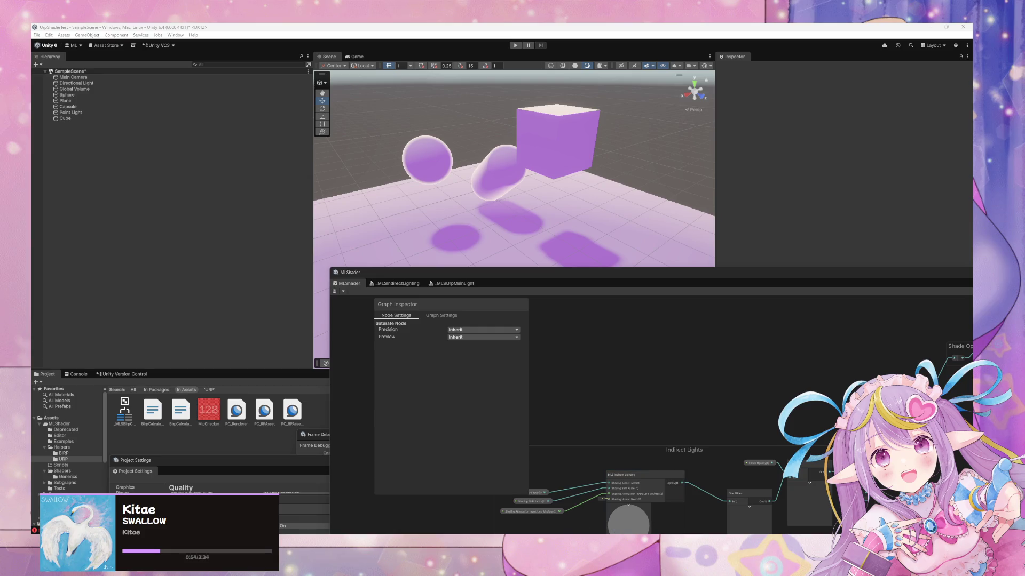
{"action": "key", "text": "alt+Tab"}
Step: Commit the 18 changed files to mlsv2-032826_URP with summary 'Working URP Indirect Lighting'
{"action": "left_click", "coordinate": [426, 447]}
{"action": "type", "text": "Working URP Indirect Lighting"}
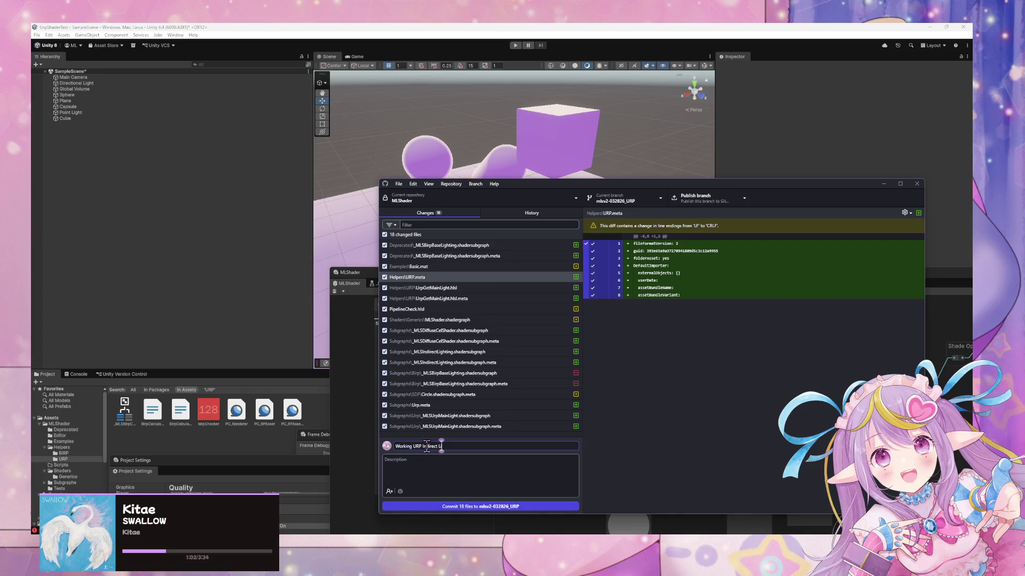
{"action": "left_click", "coordinate": [512, 507]}
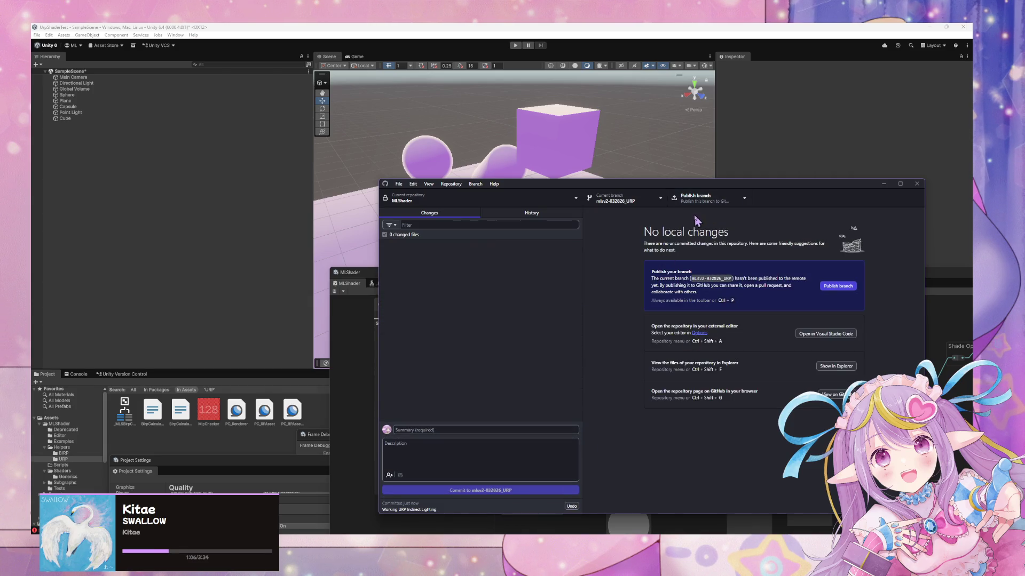
Step: Publish the URP branch and switch to the other MLShader repository
{"action": "left_click", "coordinate": [694, 198]}
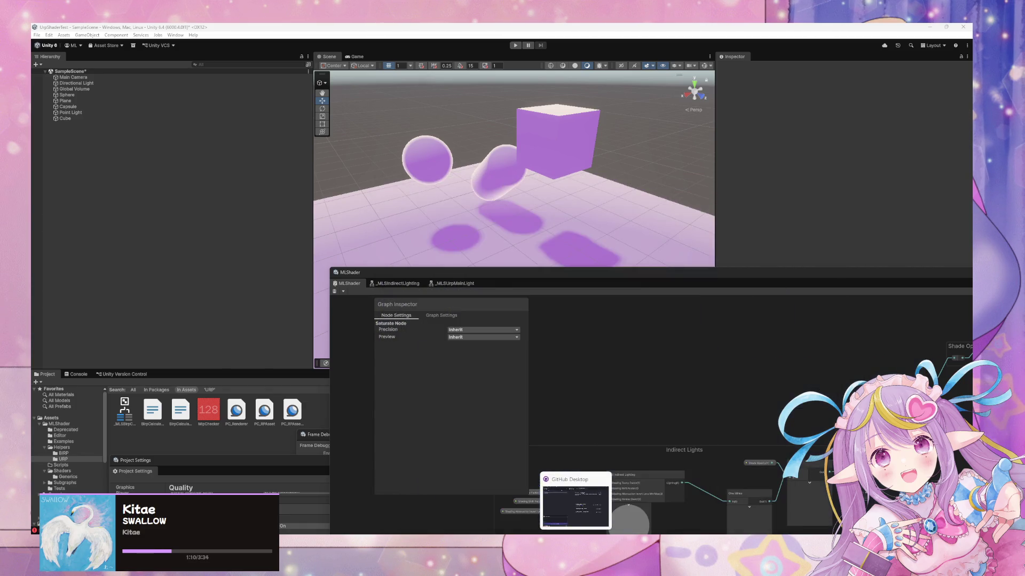
{"action": "left_click", "coordinate": [478, 200]}
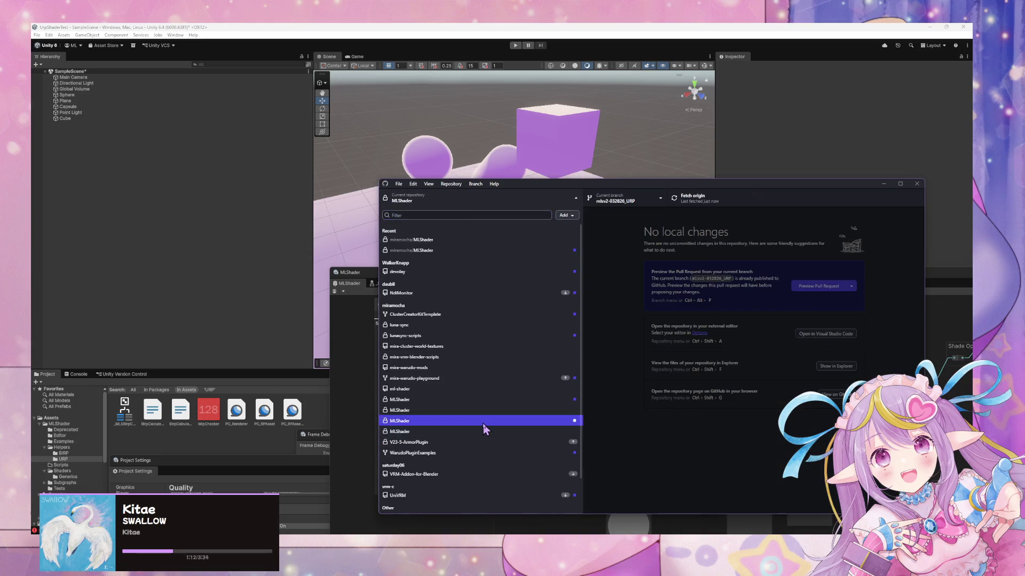
{"action": "left_click", "coordinate": [486, 425]}
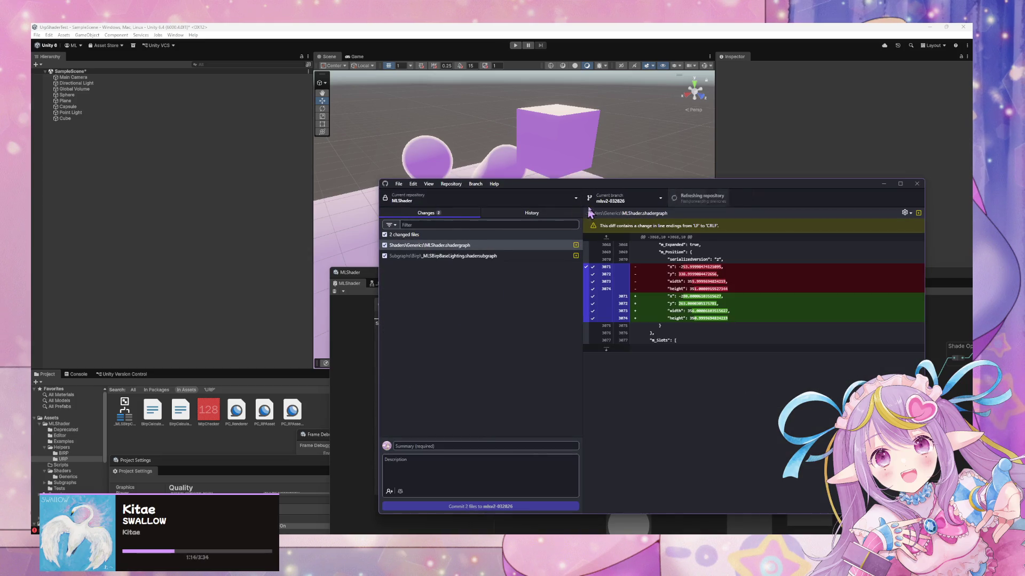
{"action": "left_click", "coordinate": [501, 256]}
Step: Discard all changes to both changed files in that repository
{"action": "left_click", "coordinate": [500, 249], "text": "shift"}
{"action": "right_click", "coordinate": [502, 250]}
{"action": "left_click", "coordinate": [529, 259]}
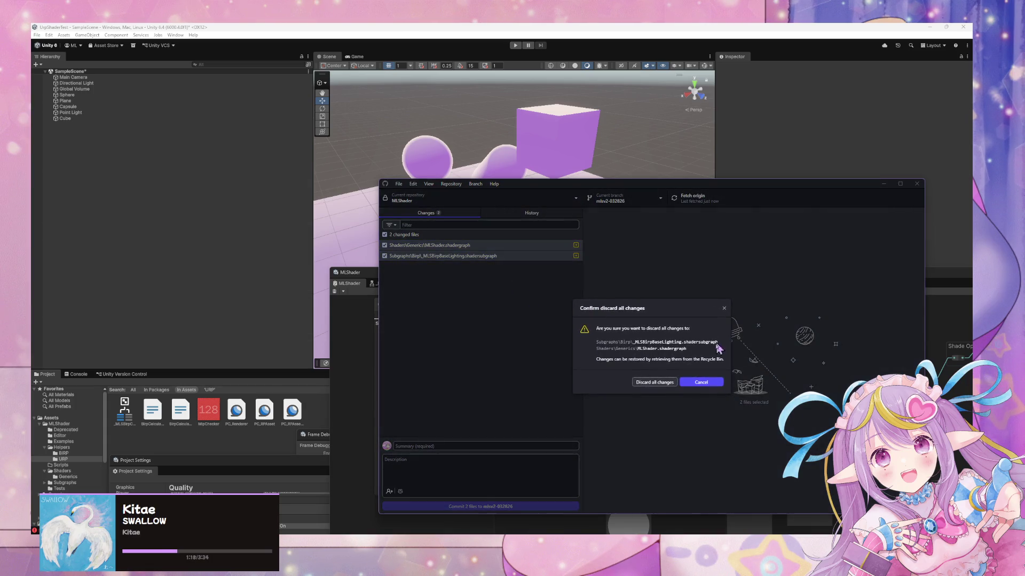
{"action": "left_click", "coordinate": [475, 183]}
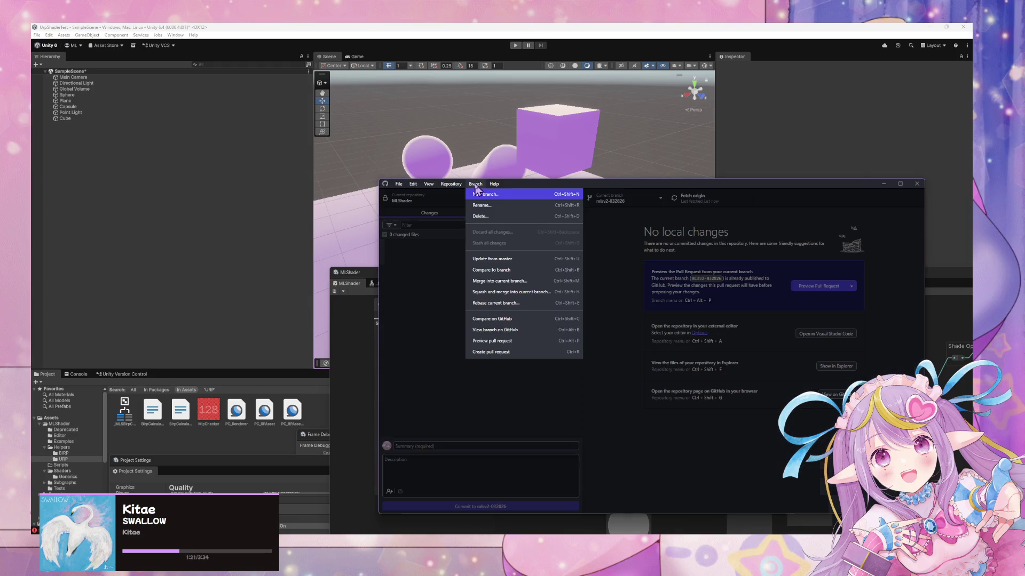
Step: Squash-merge origin/mlsv2-032826_URP into mlsv2-032826
{"action": "left_click", "coordinate": [520, 292]}
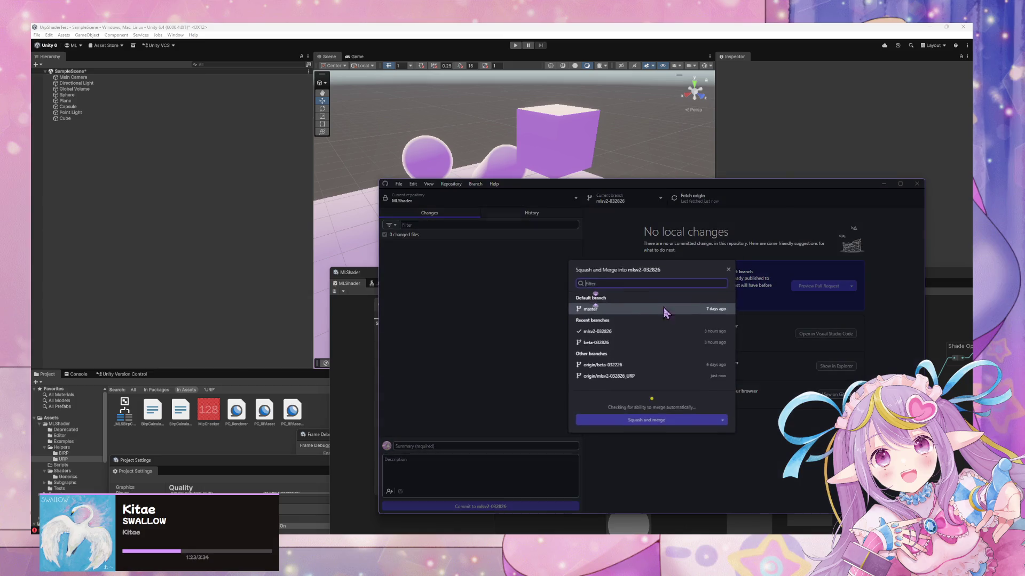
{"action": "left_click", "coordinate": [642, 377]}
{"action": "left_click", "coordinate": [680, 426]}
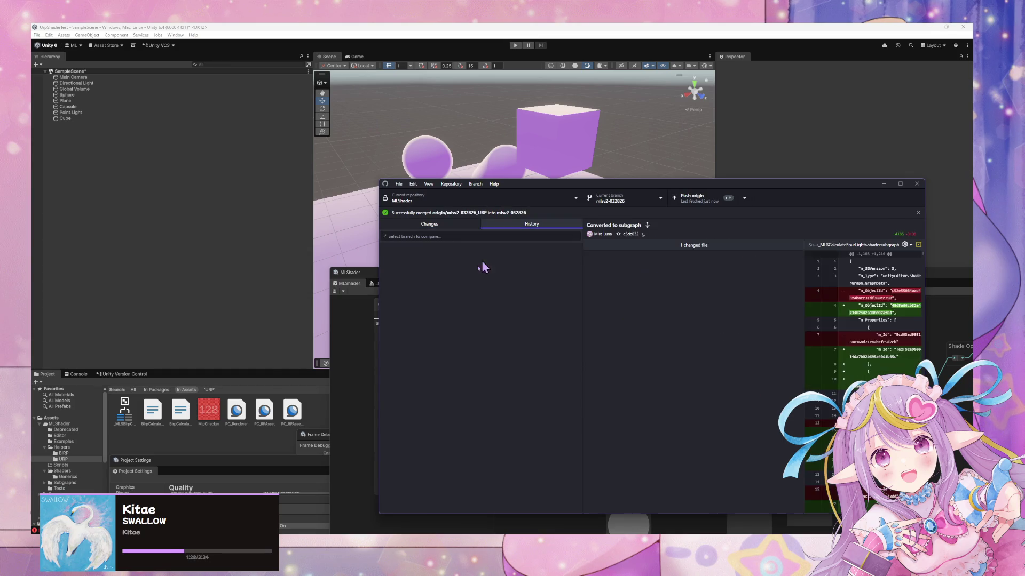
{"action": "key", "text": "Down"}
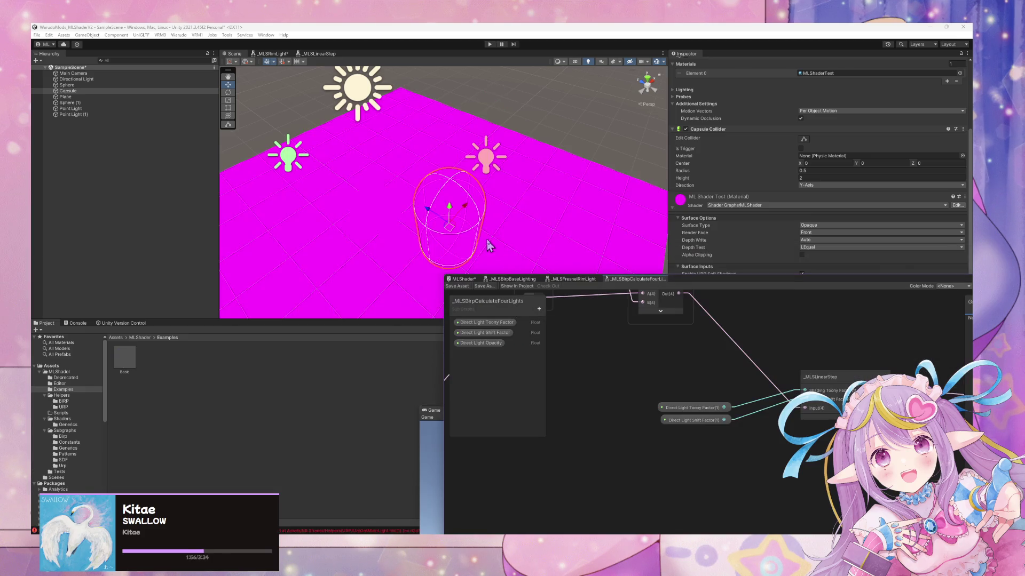
Step: Save the MLShader graph, answering the graph-changed-on-disk prompt
{"action": "mouse_move", "coordinate": [557, 211]}
{"action": "left_mouse_down"}
{"action": "mouse_move", "coordinate": [560, 229]}
{"action": "mouse_move", "coordinate": [552, 205]}
{"action": "left_mouse_up"}
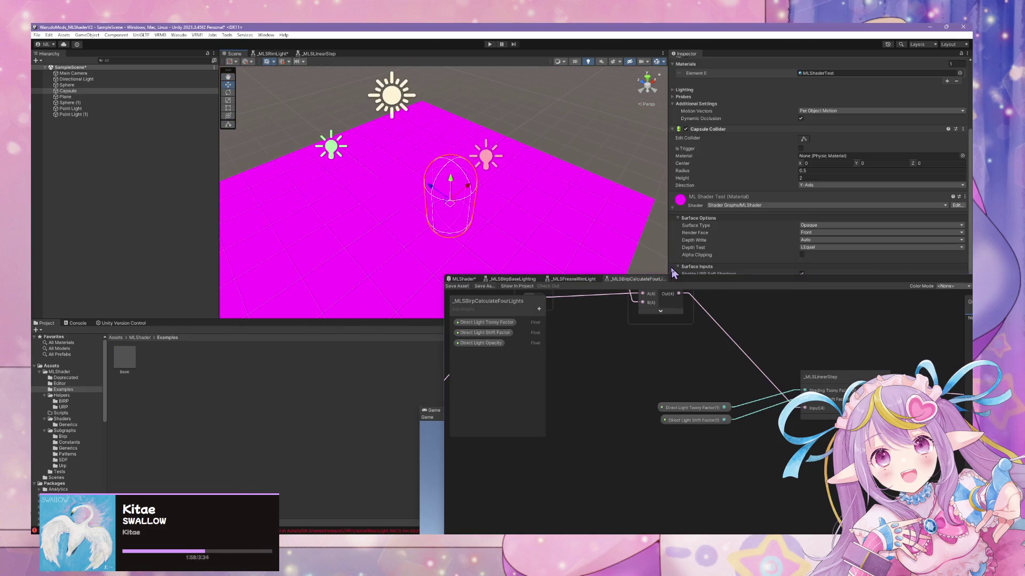
{"action": "mouse_move", "coordinate": [688, 281]}
{"action": "left_mouse_down"}
{"action": "mouse_move", "coordinate": [369, 297]}
{"action": "mouse_move", "coordinate": [420, 321]}
{"action": "left_mouse_up"}
{"action": "left_click", "coordinate": [201, 327]}
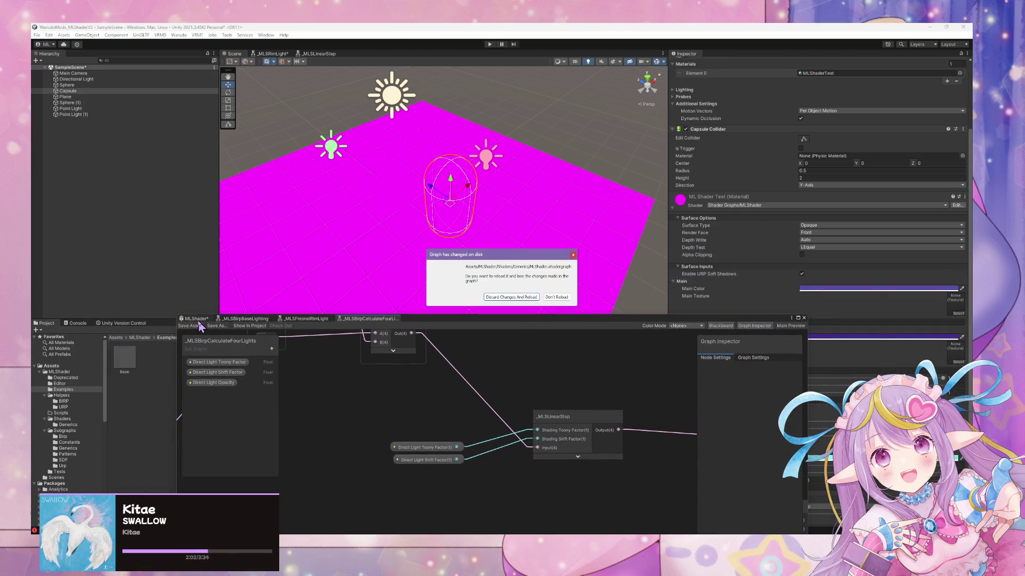
{"action": "left_click", "coordinate": [533, 299]}
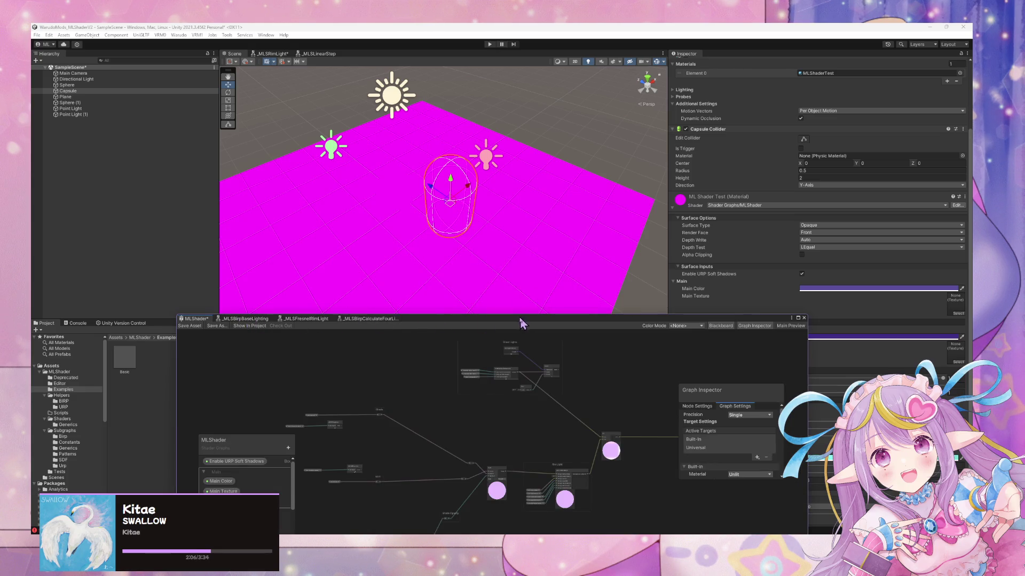
Step: Dock the Shader Graph editor lower-right and close the MLShader tab, answering the save prompt
{"action": "left_click_drag", "start_coordinate": [464, 323], "coordinate": [648, 279]}
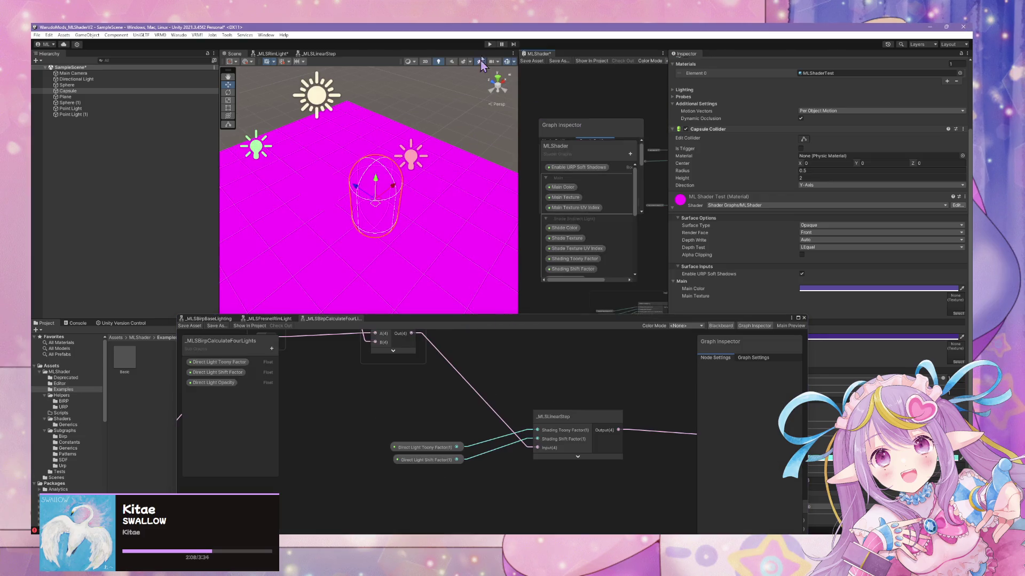
{"action": "mouse_move", "coordinate": [531, 59]}
{"action": "left_mouse_down"}
{"action": "mouse_move", "coordinate": [256, 263]}
{"action": "mouse_move", "coordinate": [213, 320]}
{"action": "mouse_move", "coordinate": [200, 320]}
{"action": "left_mouse_up"}
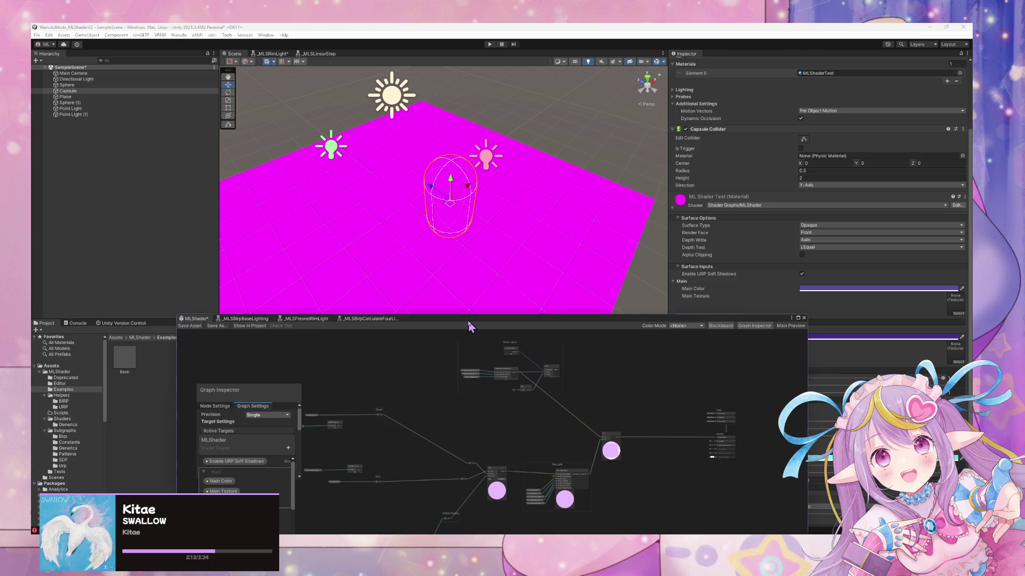
{"action": "left_click_drag", "start_coordinate": [479, 316], "coordinate": [557, 285]}
{"action": "right_click", "coordinate": [383, 268]}
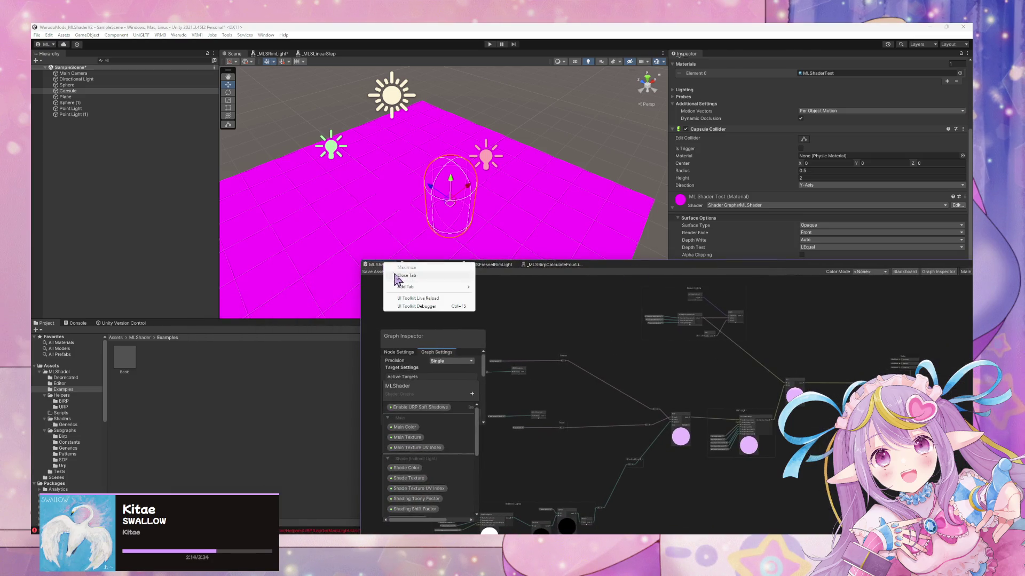
{"action": "left_click", "coordinate": [406, 280]}
{"action": "left_click", "coordinate": [527, 301]}
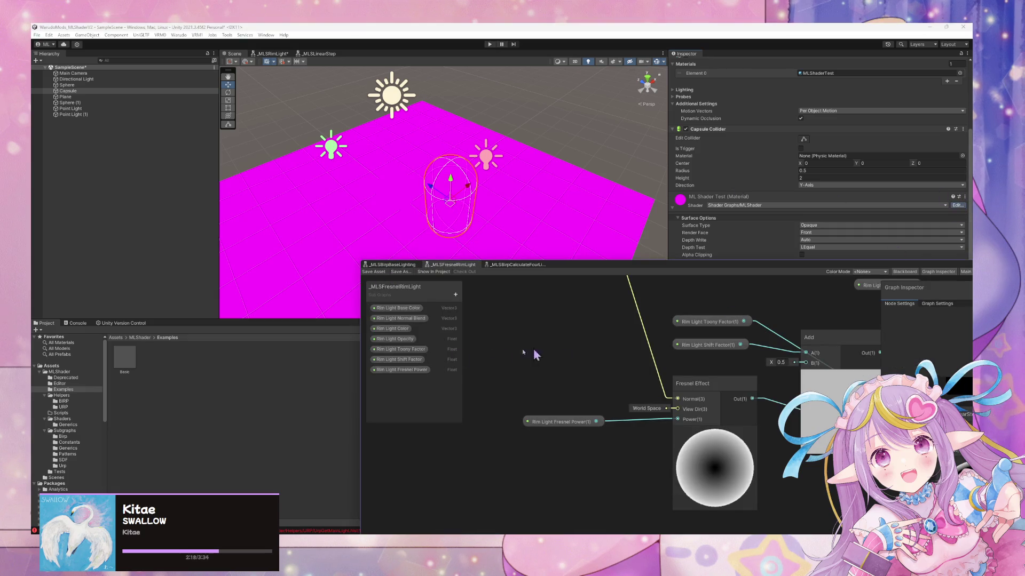
Step: Clear the Console and save the MLShader graph so it recompiles
{"action": "scroll", "coordinate": [691, 304], "scroll_direction": "up", "scroll_amount": 5}
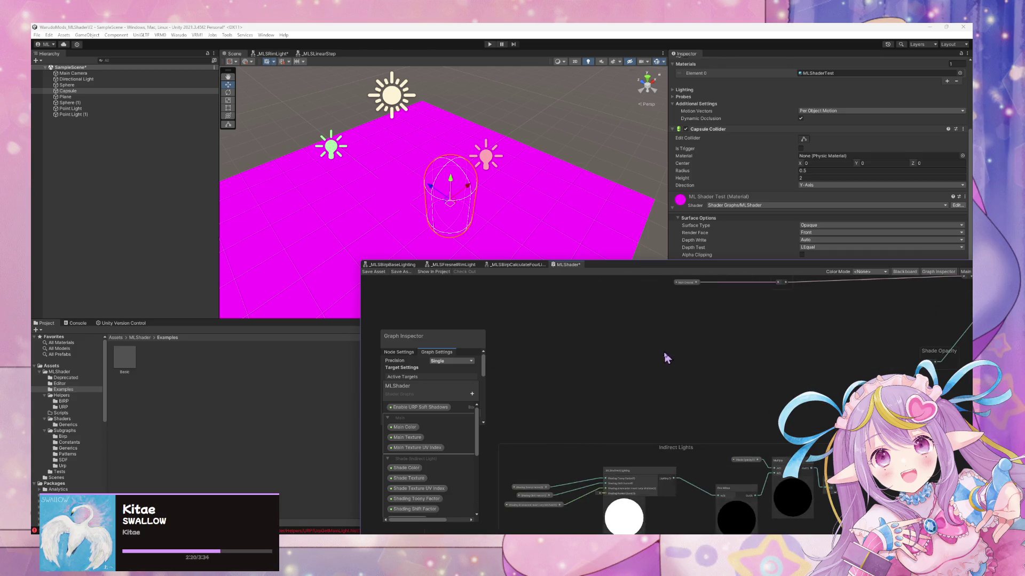
{"action": "left_click", "coordinate": [76, 323]}
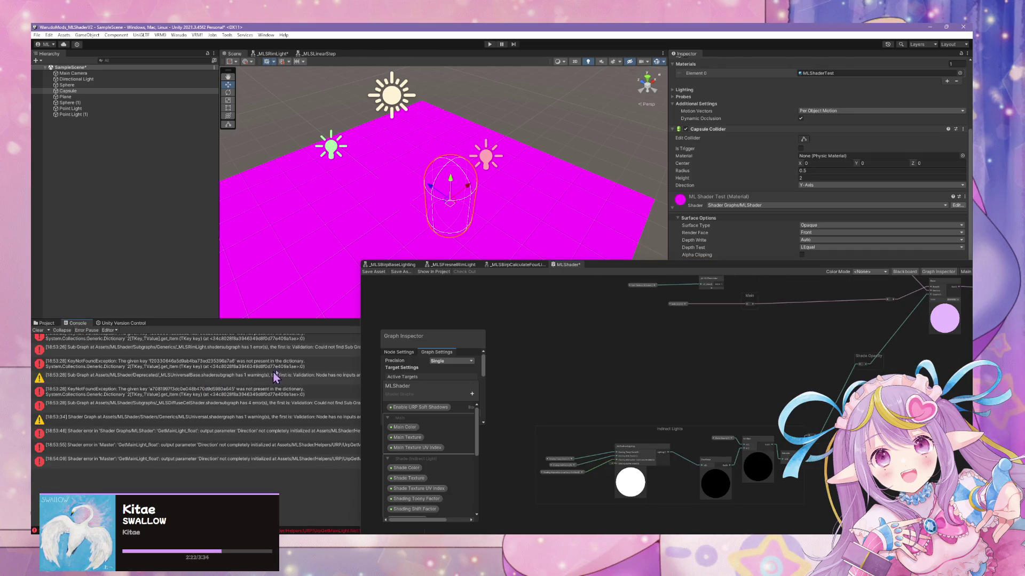
{"action": "scroll", "coordinate": [214, 422], "scroll_direction": "down", "scroll_amount": 1}
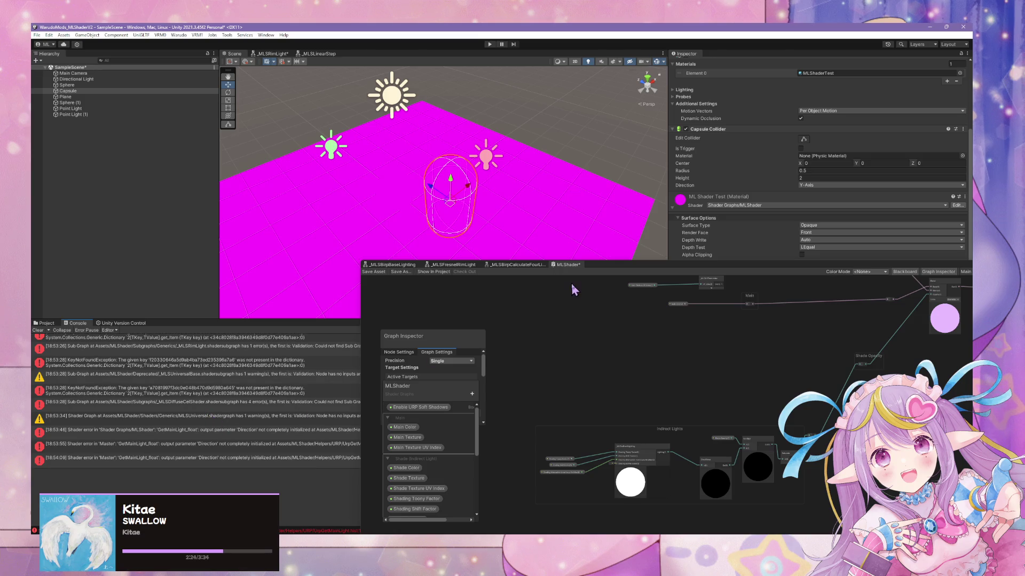
{"action": "mouse_move", "coordinate": [622, 269]}
{"action": "left_mouse_down"}
{"action": "mouse_move", "coordinate": [856, 256]}
{"action": "mouse_move", "coordinate": [714, 206]}
{"action": "mouse_move", "coordinate": [664, 208]}
{"action": "left_mouse_up"}
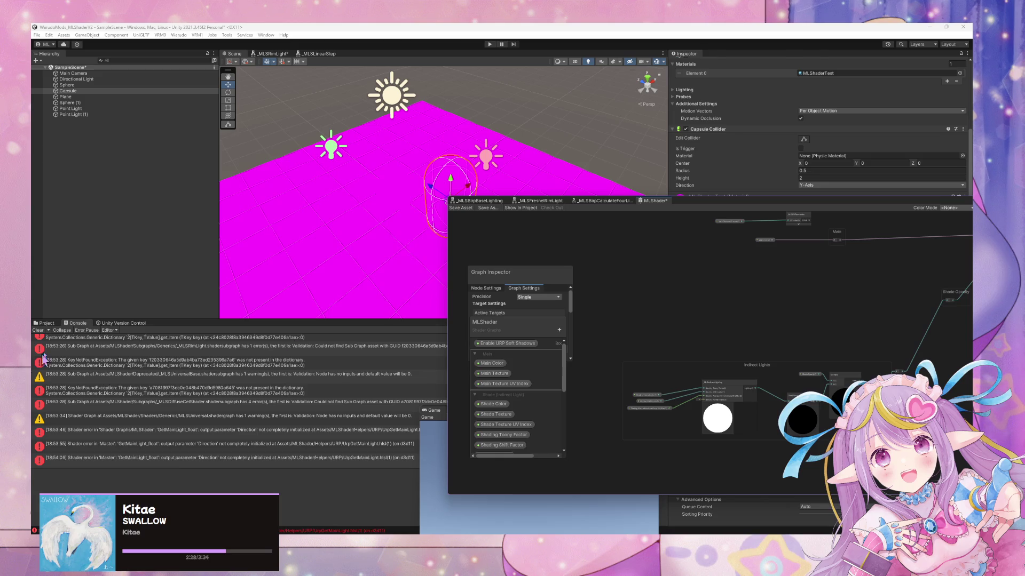
{"action": "left_click", "coordinate": [38, 331]}
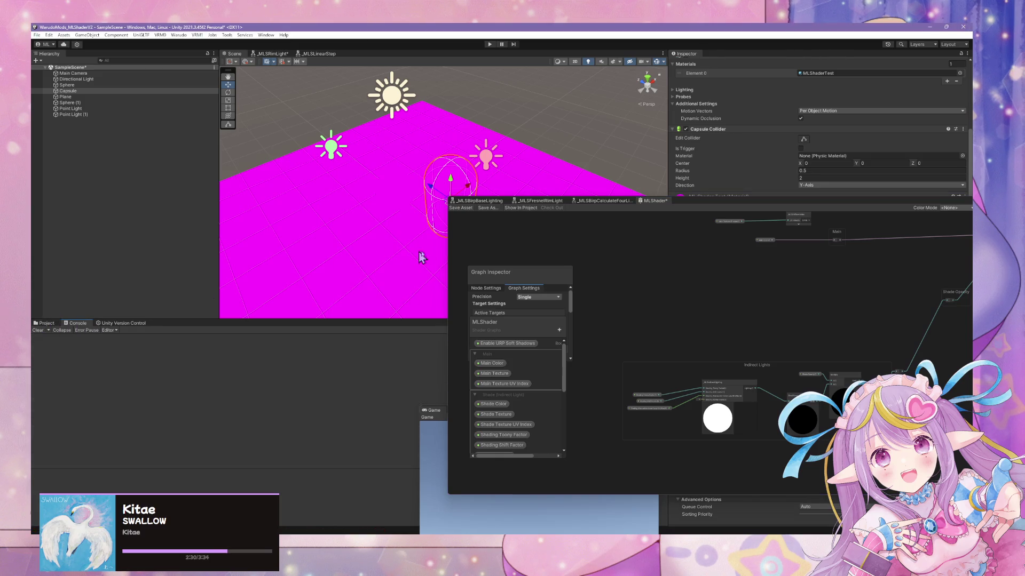
{"action": "left_click", "coordinate": [460, 208]}
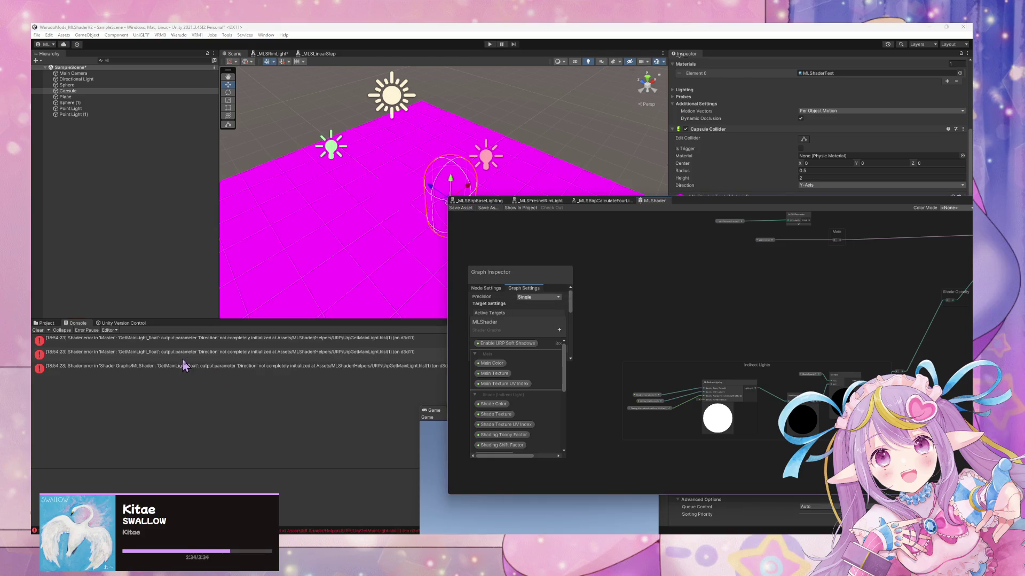
Step: Read each GetMainLight_float 'Direction' not completely initialized error in the Console
{"action": "left_click", "coordinate": [381, 339]}
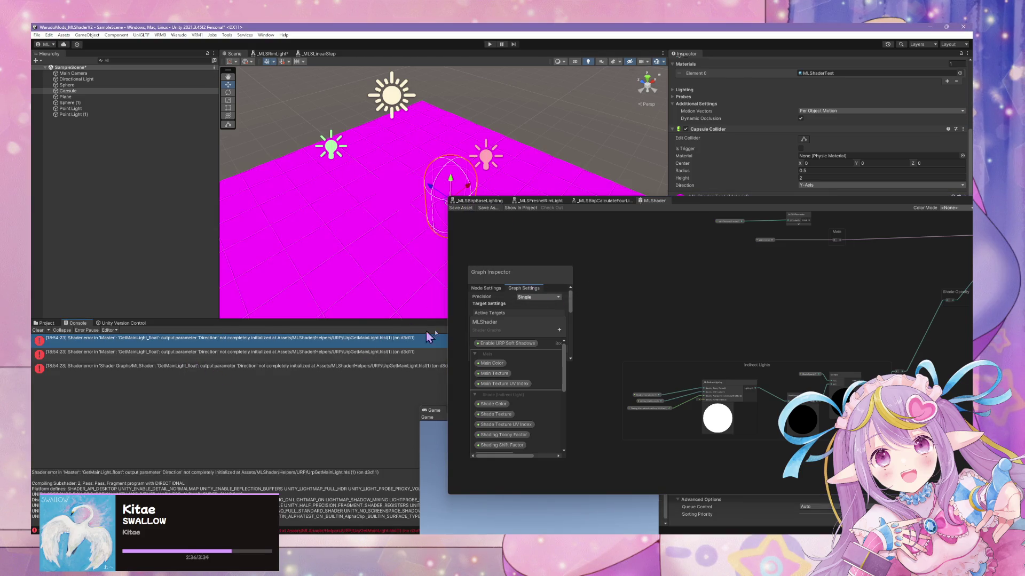
{"action": "left_click", "coordinate": [339, 366]}
{"action": "left_click", "coordinate": [335, 353]}
{"action": "left_click", "coordinate": [329, 368]}
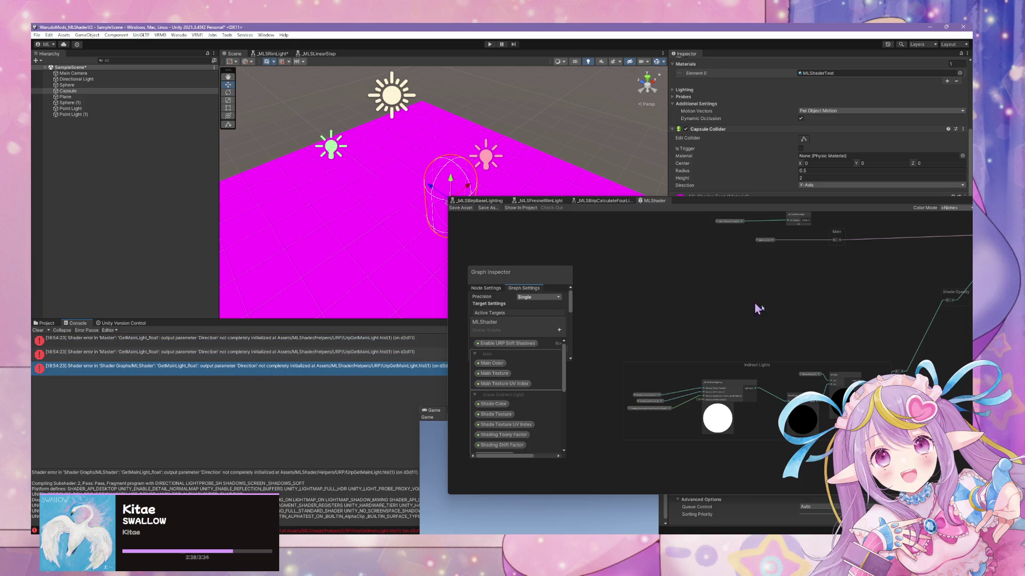
{"action": "scroll", "coordinate": [773, 319], "scroll_direction": "up", "scroll_amount": 2}
{"action": "scroll", "coordinate": [744, 331], "scroll_direction": "up", "scroll_amount": 1}
{"action": "left_click", "coordinate": [731, 374]}
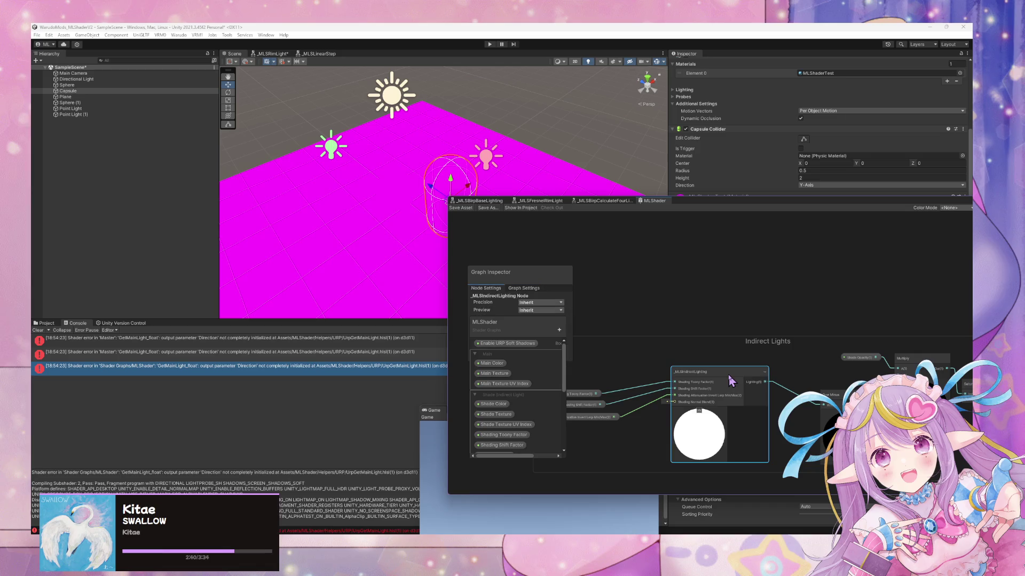
Step: Open the _MLSIndirectLighting subgraph, then its _MLSUrpMainLight subgraph
{"action": "double_click", "coordinate": [688, 372]}
{"action": "scroll", "coordinate": [731, 363], "scroll_direction": "up", "scroll_amount": 3}
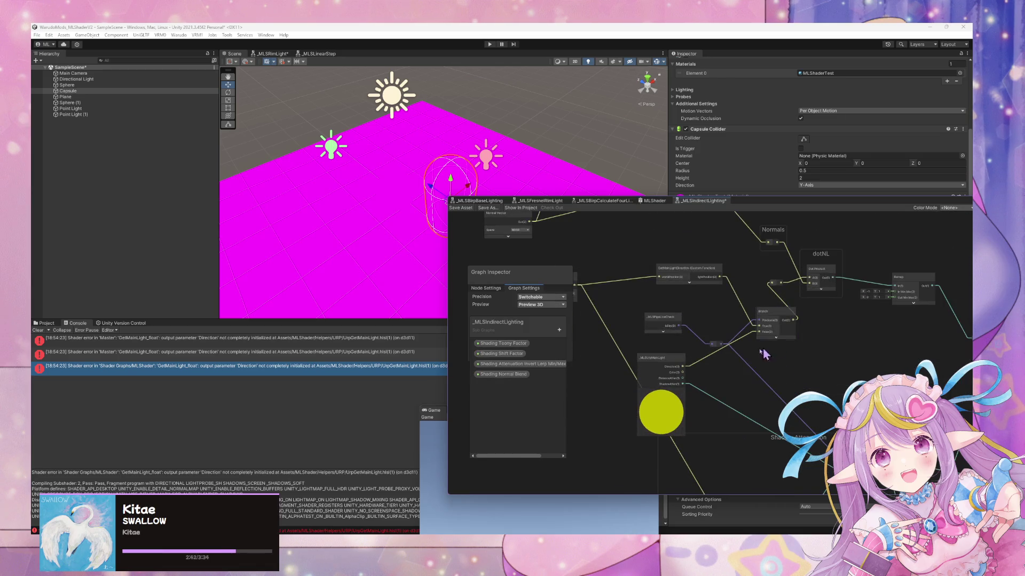
{"action": "left_click", "coordinate": [635, 364]}
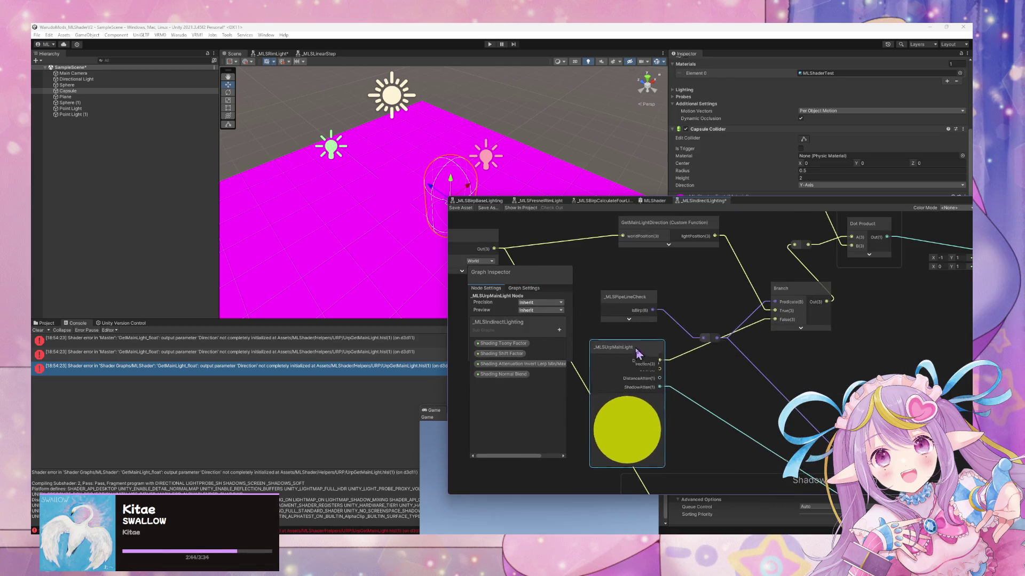
{"action": "left_click", "coordinate": [629, 408]}
{"action": "left_click_drag", "start_coordinate": [629, 357], "coordinate": [656, 357]}
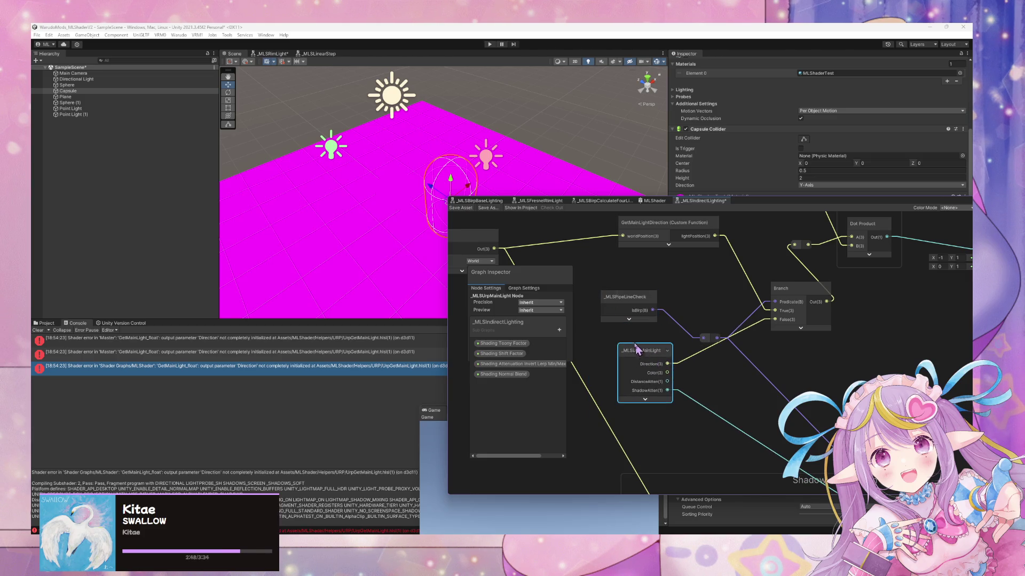
{"action": "double_click", "coordinate": [633, 348]}
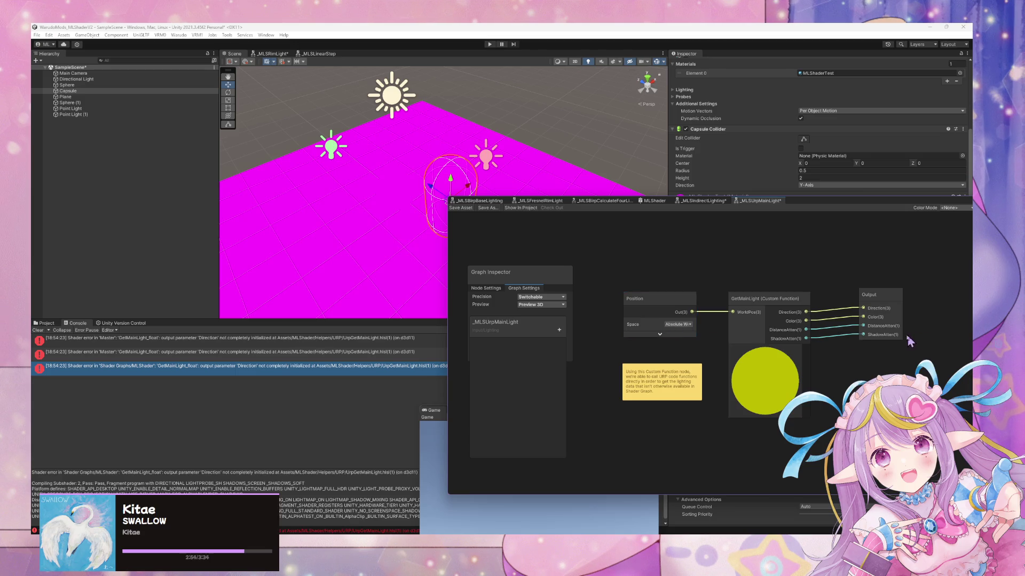
Step: Select the GetMainLight custom function node and open UrpGetMainLight.hlsl in Visual Studio Code
{"action": "left_click", "coordinate": [765, 350]}
{"action": "left_click", "coordinate": [762, 310]}
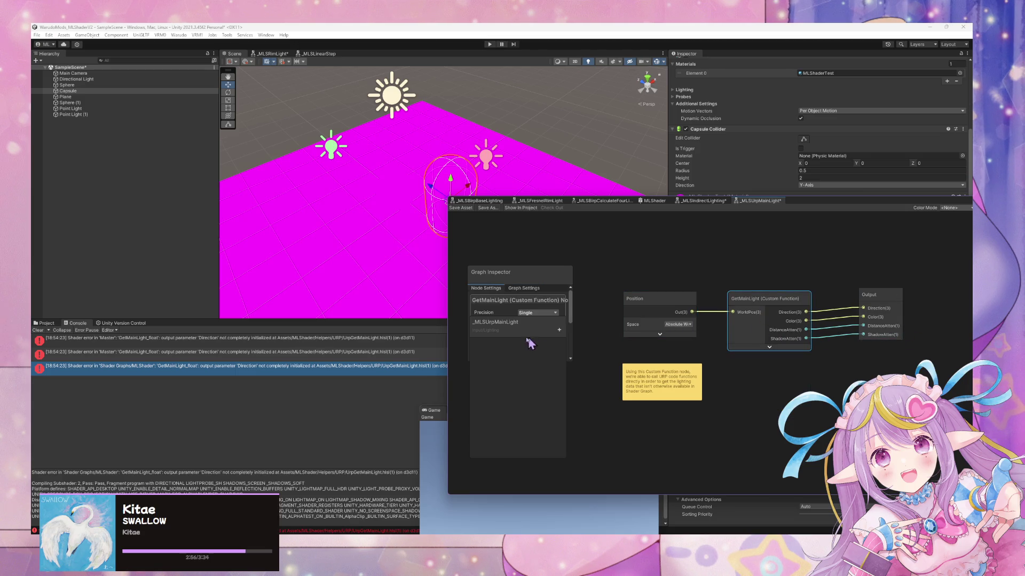
{"action": "scroll", "coordinate": [518, 336], "scroll_direction": "down", "scroll_amount": 5}
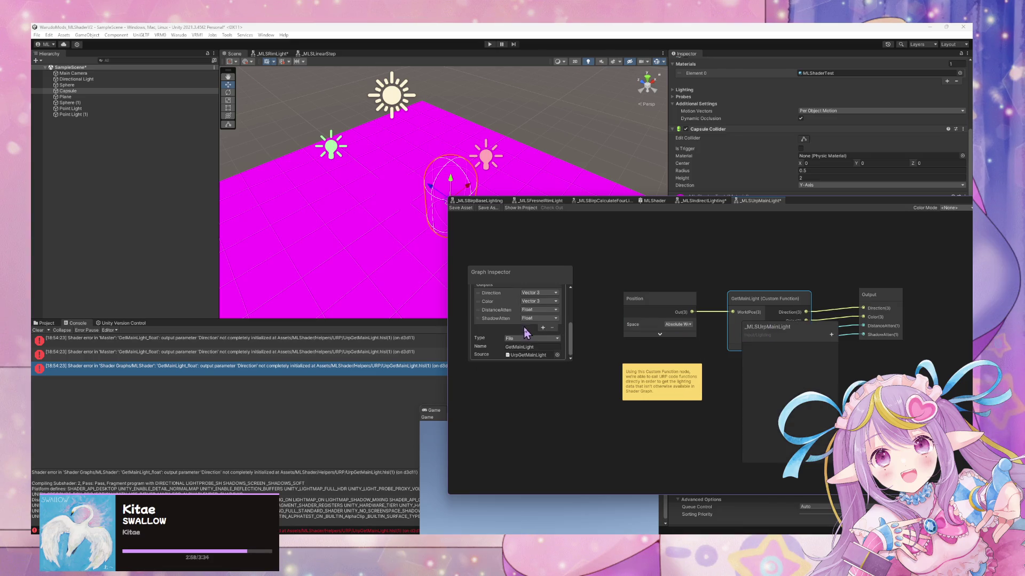
{"action": "double_click", "coordinate": [520, 353]}
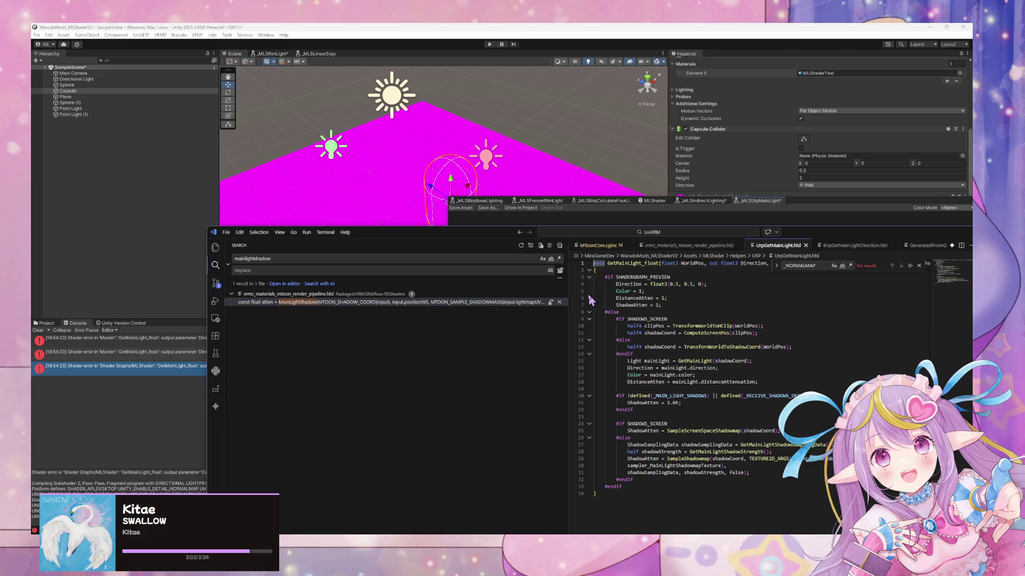
Step: Turn line 8's #else into #elif defined(BUILTIN_TARGET_API) using Copilot's suggestion
{"action": "scroll", "coordinate": [708, 322], "scroll_direction": "up", "scroll_amount": 1}
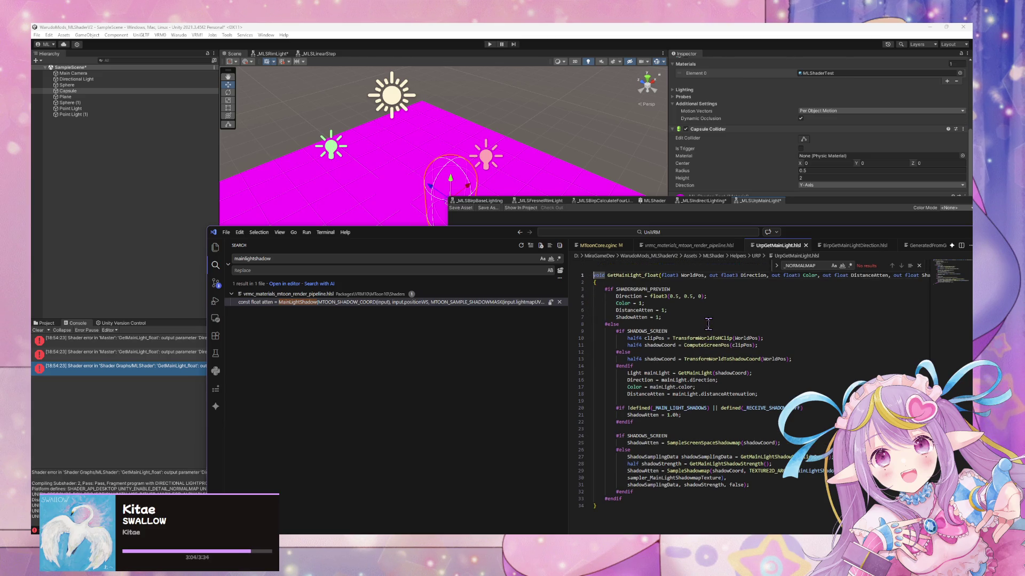
{"action": "double_click", "coordinate": [634, 325]}
{"action": "left_click", "coordinate": [674, 323]}
{"action": "left_click_drag", "start_coordinate": [622, 325], "coordinate": [614, 325]}
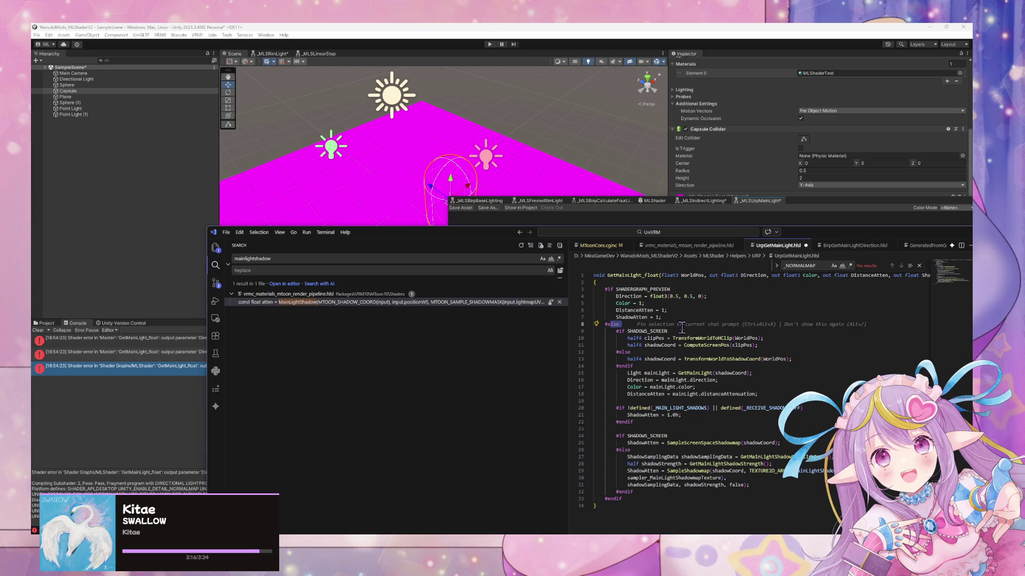
{"action": "key", "text": "End"}
{"action": "type", "text": "if"}
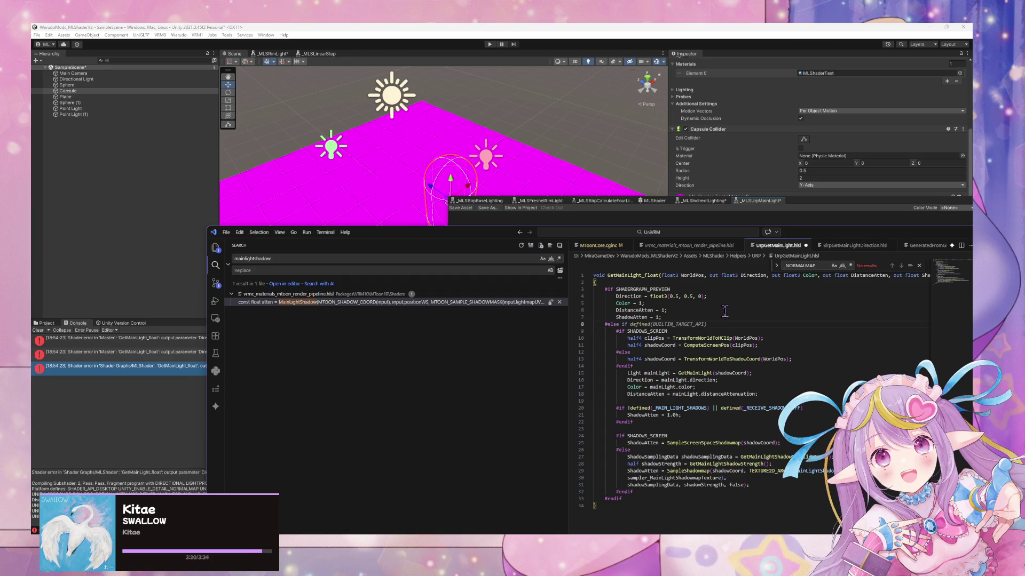
{"action": "key", "text": "Tab"}
{"action": "key", "text": "ctrl+Left"}
{"action": "key", "text": "ctrl+Left"}
{"action": "key", "text": "ctrl+Left"}
{"action": "key", "text": "BackSpace"}
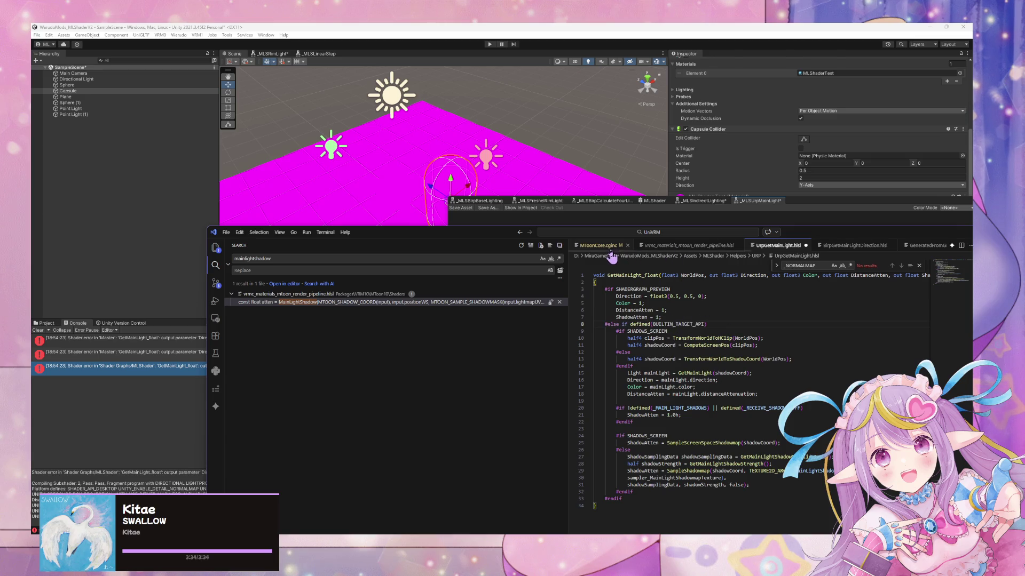
Step: Negate the condition to #elif !defined(BUILTIN_TARGET_API) and check its matching #if
{"action": "left_click_drag", "start_coordinate": [499, 235], "coordinate": [462, 249]}
{"action": "left_click", "coordinate": [592, 331]}
{"action": "type", "text": "!"}
{"action": "left_click", "coordinate": [586, 330]}
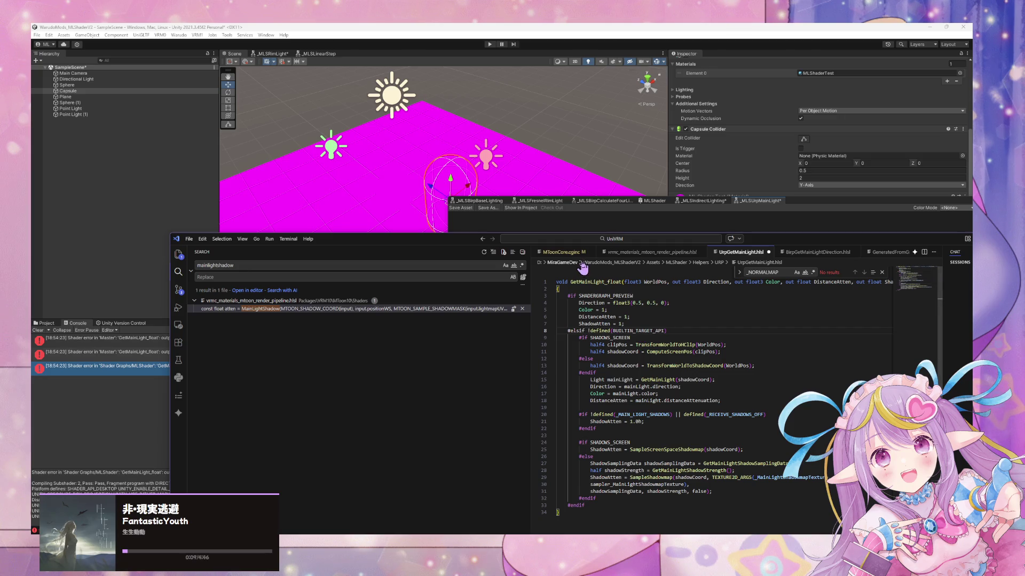
Step: Compare against vrmc_materials_mtoon_render_pipeline.hlsl, then return to UrpGetMainLight.hlsl in the code editor
{"action": "left_click", "coordinate": [625, 254]}
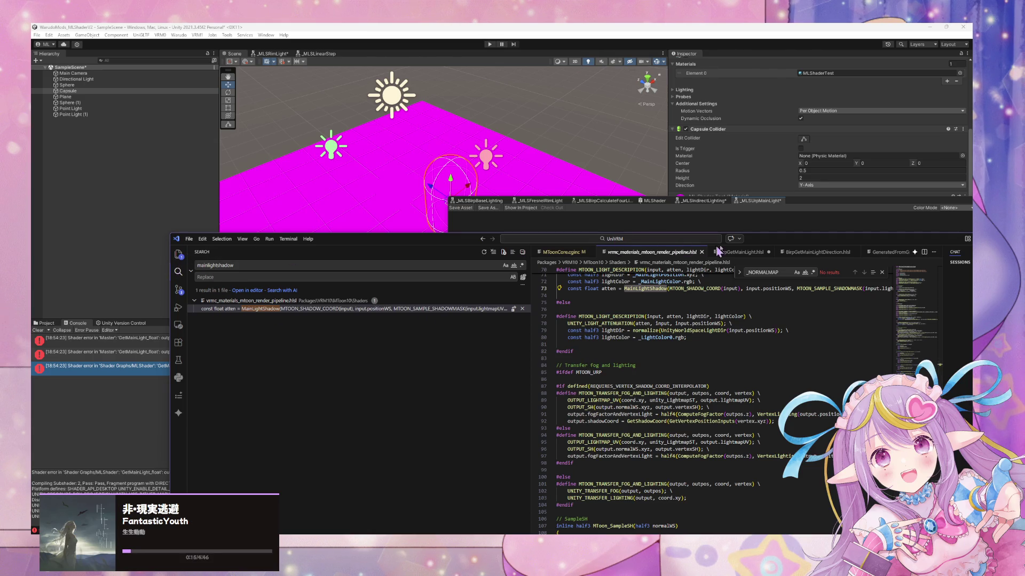
{"action": "left_click", "coordinate": [742, 253]}
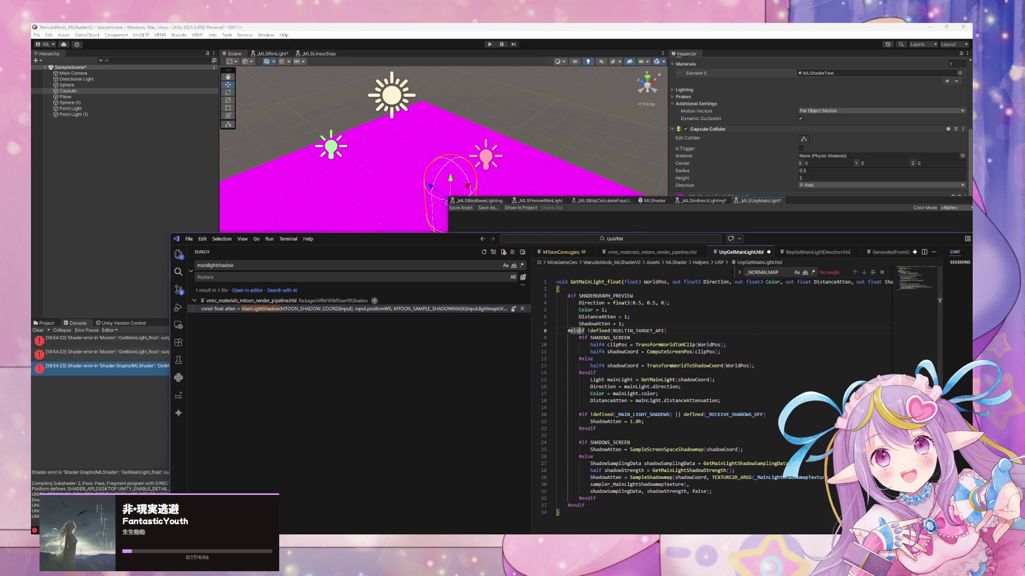
{"action": "mouse_move", "coordinate": [560, 533]}
{"action": "mouse_move", "coordinate": [518, 506]}
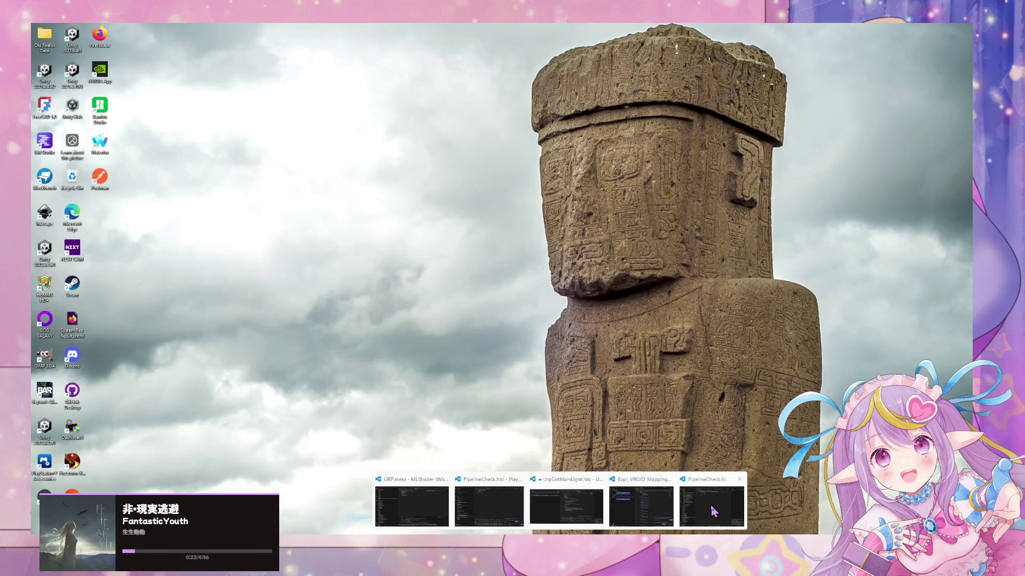
{"action": "left_click", "coordinate": [710, 505]}
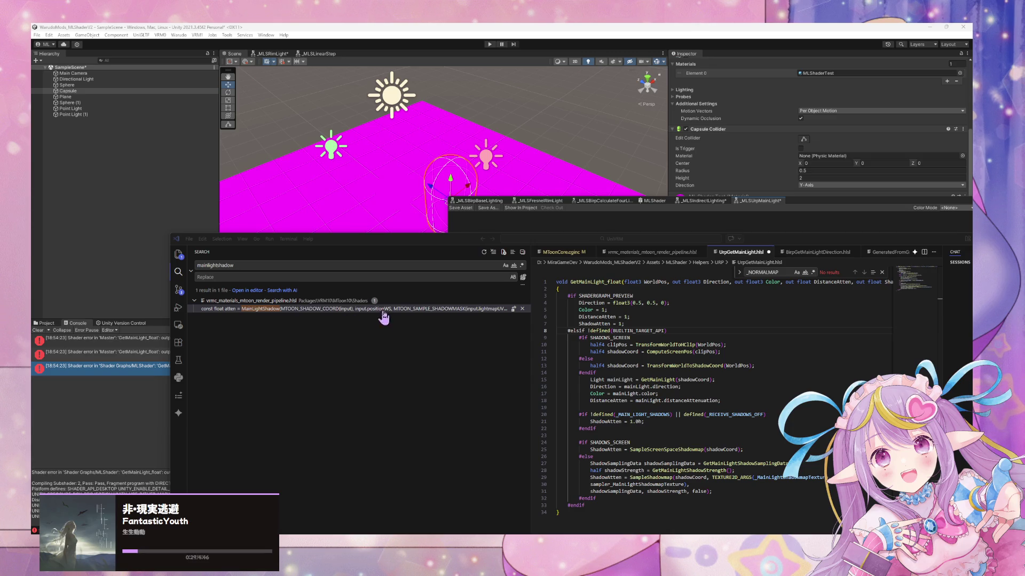
Step: Retype the '!' before defined and append a temporary '||' to line 3
{"action": "left_click", "coordinate": [591, 331]}
{"action": "key", "text": "BackSpace"}
{"action": "key", "text": "Escape"}
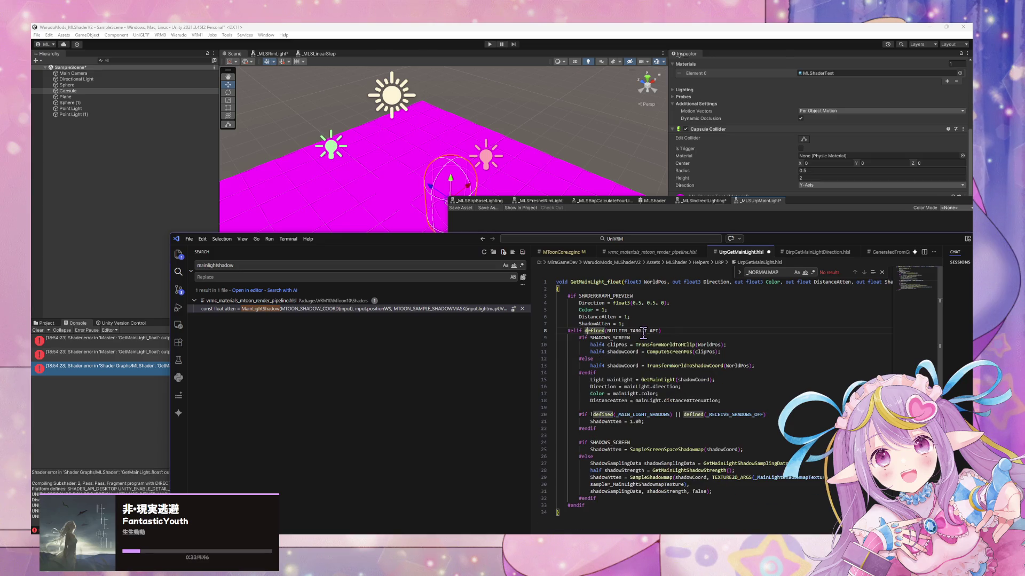
{"action": "type", "text": "!"}
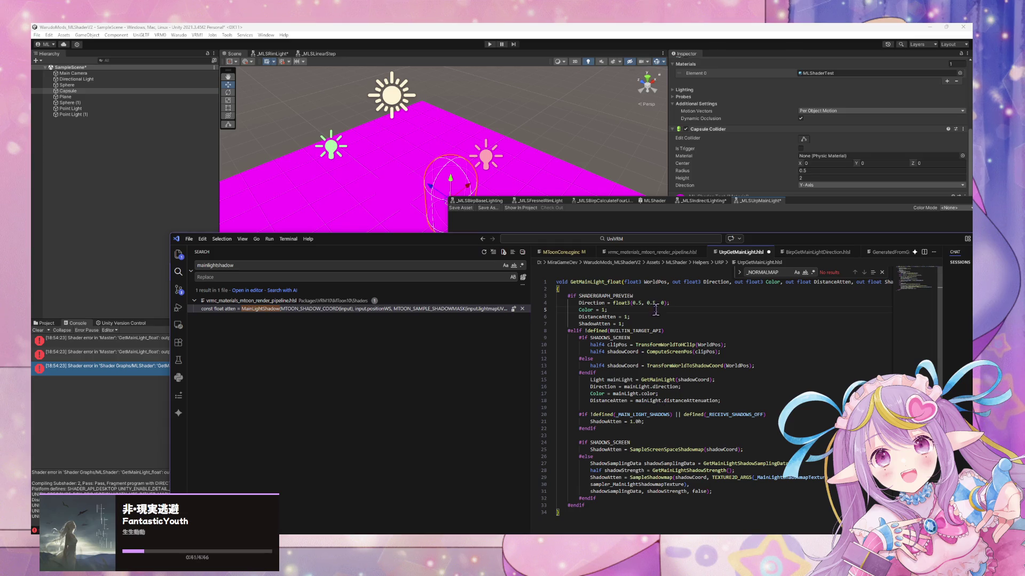
{"action": "double_click", "coordinate": [646, 296]}
{"action": "key", "text": "End"}
{"action": "type", "text": "||"}
{"action": "left_click_drag", "start_coordinate": [664, 331], "coordinate": [587, 330]}
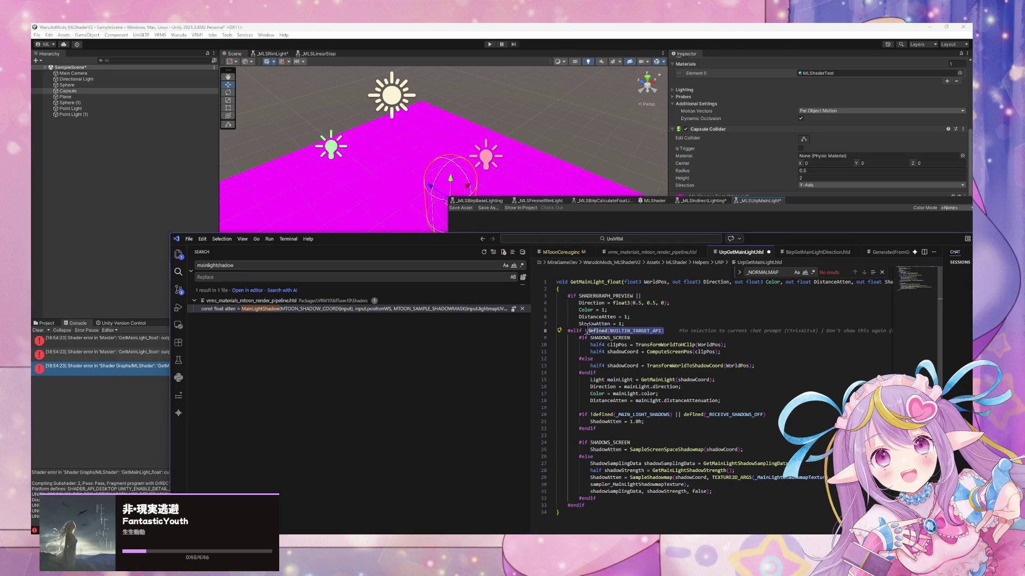
Step: Add an #else after the inner #endif with Direction float3(0.5, 0.5, 0), other outputs 1, and save
{"action": "left_click", "coordinate": [593, 505]}
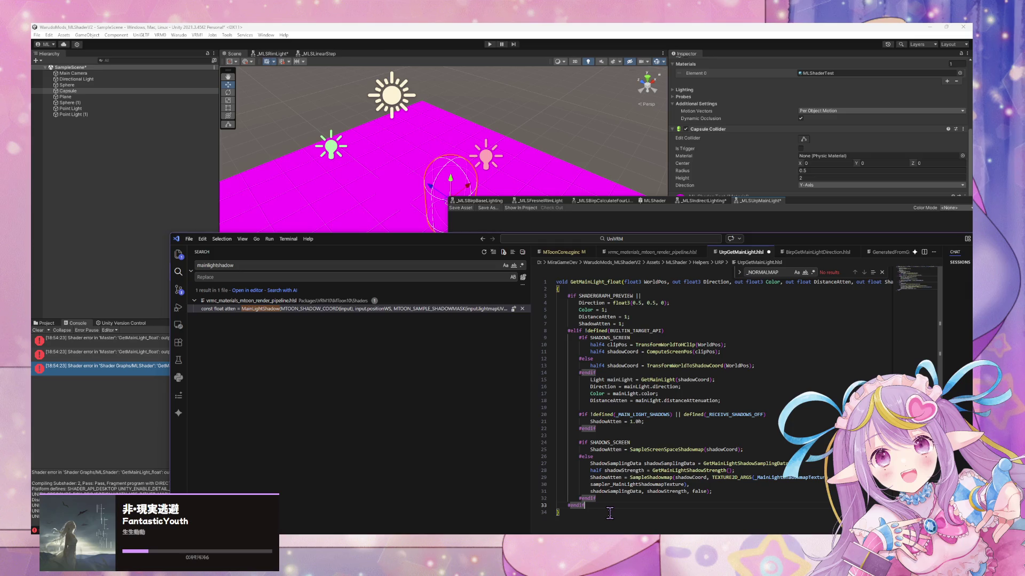
{"action": "left_click", "coordinate": [611, 499]}
{"action": "key", "text": "Return"}
{"action": "type", "text": "#else"}
{"action": "key", "text": "Return"}
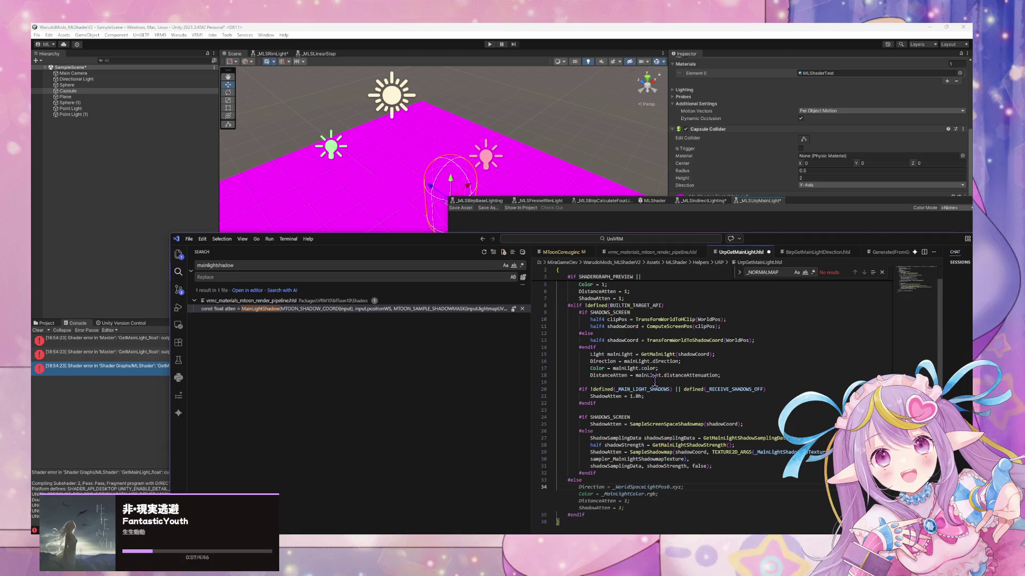
{"action": "scroll", "coordinate": [656, 380], "scroll_direction": "up", "scroll_amount": 1}
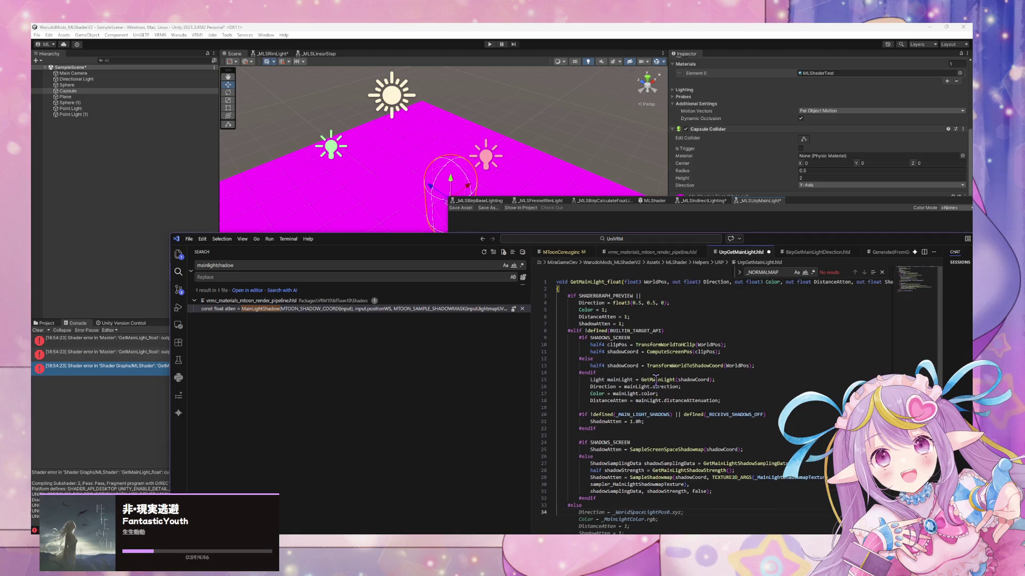
{"action": "left_click_drag", "start_coordinate": [635, 323], "coordinate": [557, 296]}
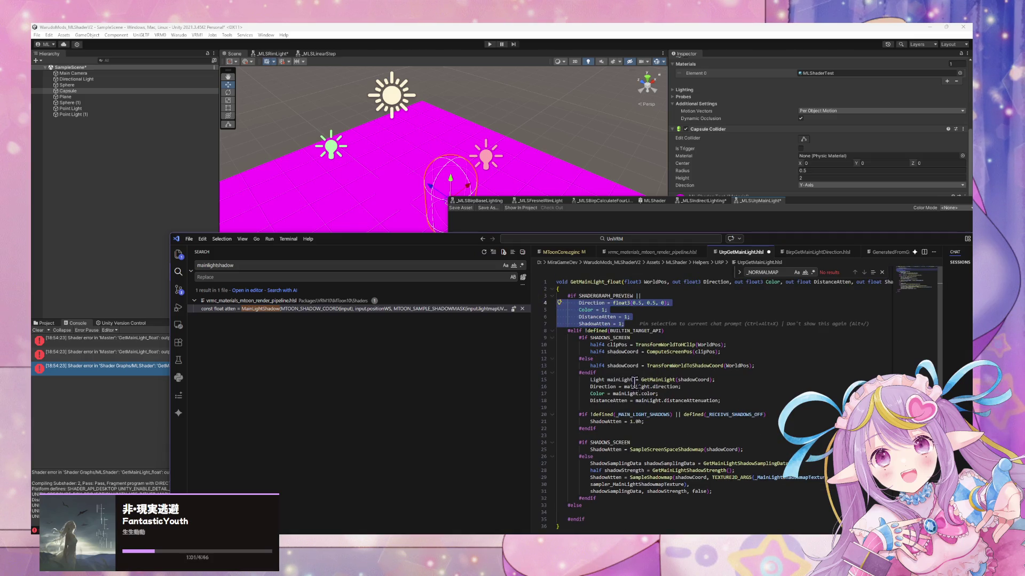
{"action": "scroll", "coordinate": [659, 409], "scroll_direction": "down", "scroll_amount": 3}
{"action": "left_click", "coordinate": [593, 457]}
{"action": "key", "text": "Tab"}
{"action": "key", "text": "ctrl+s"}
Step: Remove the temporary '||' from line 3 and save the file again
{"action": "left_click", "coordinate": [690, 408]}
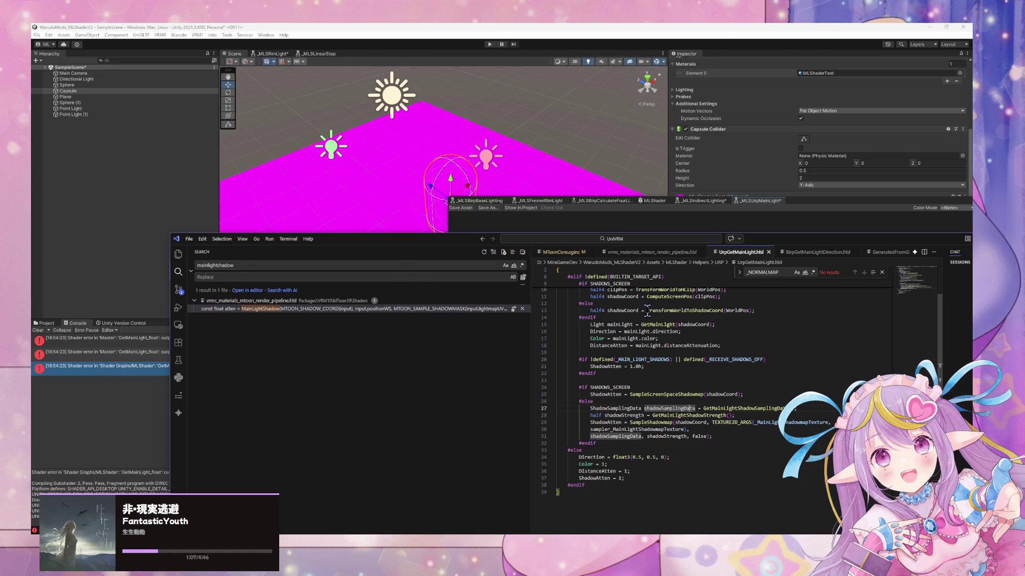
{"action": "scroll", "coordinate": [654, 307], "scroll_direction": "up", "scroll_amount": 3}
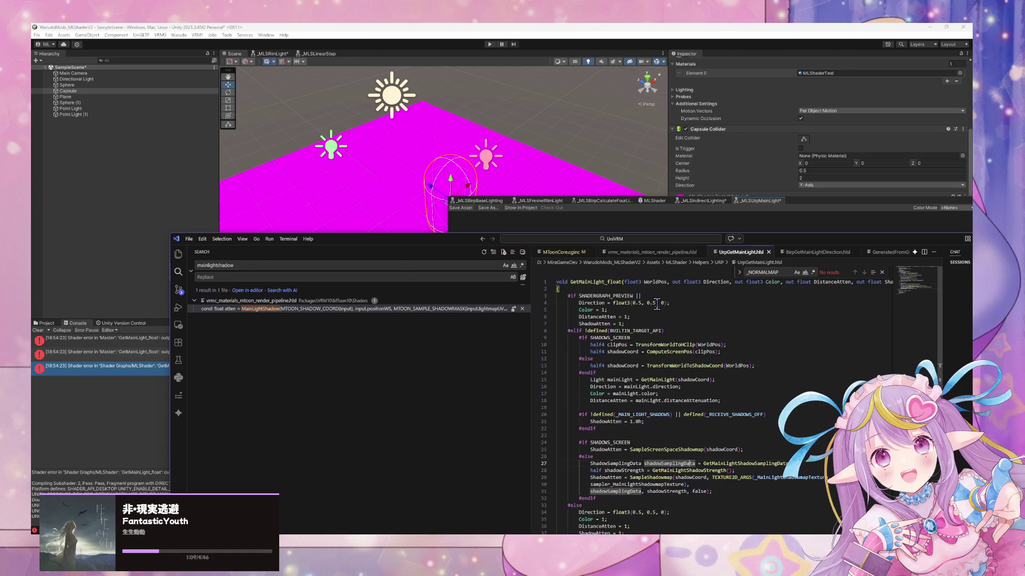
{"action": "left_click", "coordinate": [659, 294]}
{"action": "key", "text": "BackSpace"}
{"action": "key", "text": "BackSpace"}
{"action": "key", "text": "ctrl+s"}
Step: Save the _MLSUrpMainLight graph and dock the Shader Graph window at the bottom
{"action": "left_click", "coordinate": [512, 216]}
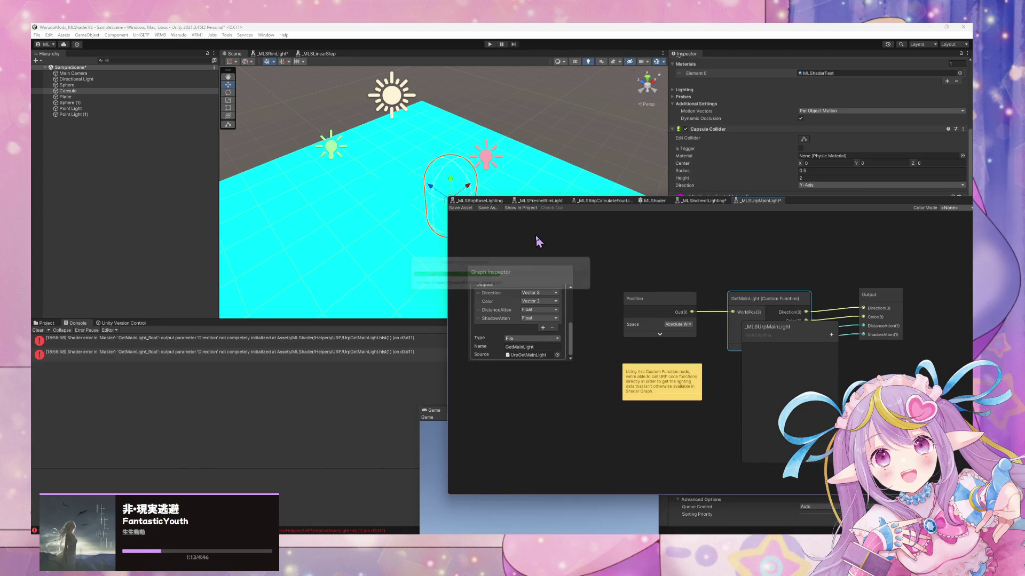
{"action": "mouse_move", "coordinate": [446, 129]}
{"action": "left_mouse_down"}
{"action": "mouse_move", "coordinate": [525, 158]}
{"action": "mouse_move", "coordinate": [683, 173]}
{"action": "left_mouse_up"}
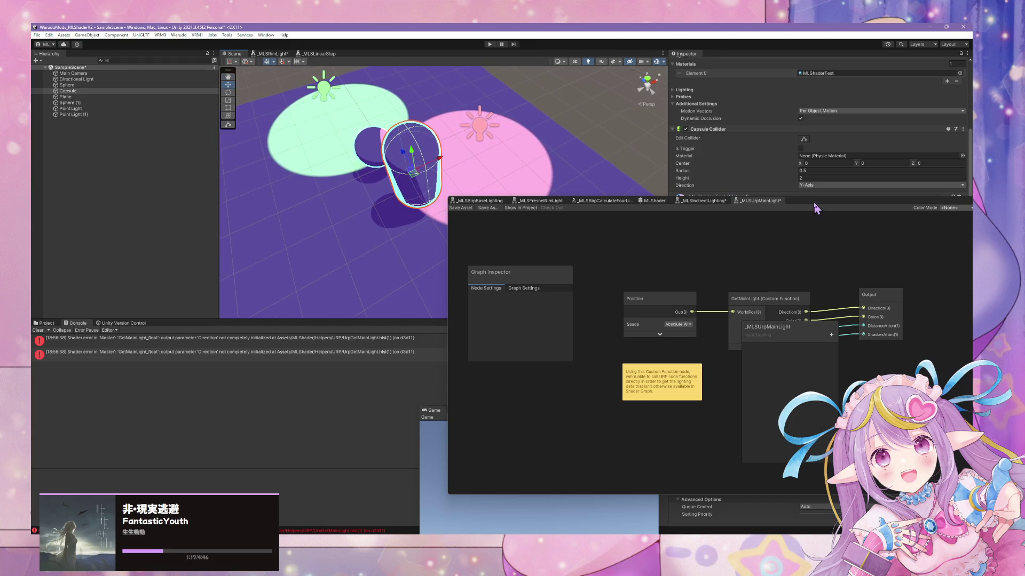
{"action": "left_click_drag", "start_coordinate": [815, 204], "coordinate": [634, 246]}
{"action": "left_click", "coordinate": [278, 251]}
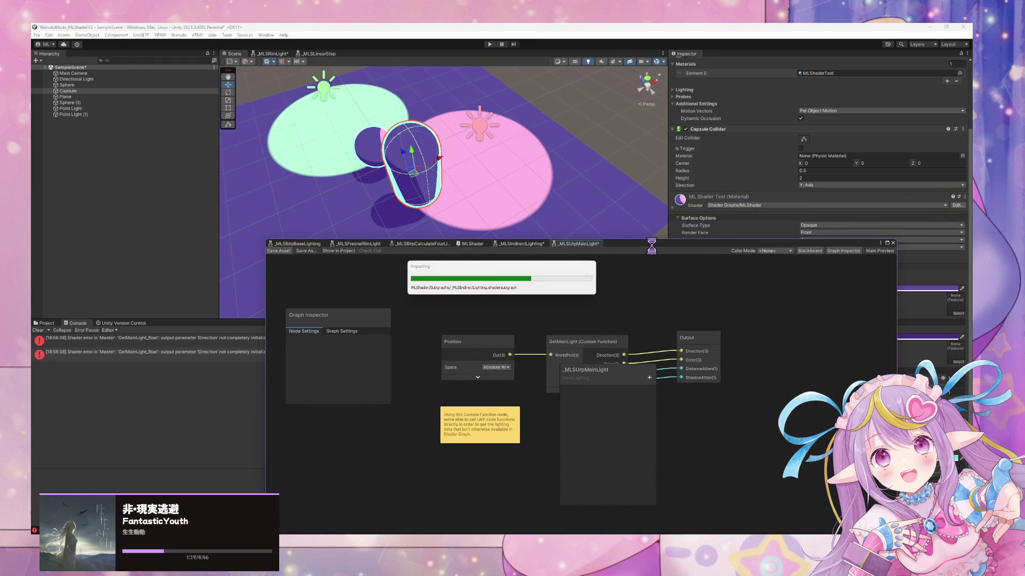
{"action": "left_click_drag", "start_coordinate": [659, 251], "coordinate": [457, 377]}
{"action": "mouse_move", "coordinate": [560, 235]}
{"action": "left_mouse_down"}
{"action": "mouse_move", "coordinate": [384, 160]}
{"action": "mouse_move", "coordinate": [361, 177]}
{"action": "mouse_move", "coordinate": [382, 177]}
{"action": "mouse_move", "coordinate": [316, 173]}
{"action": "mouse_move", "coordinate": [323, 188]}
{"action": "mouse_move", "coordinate": [358, 195]}
{"action": "left_mouse_up"}
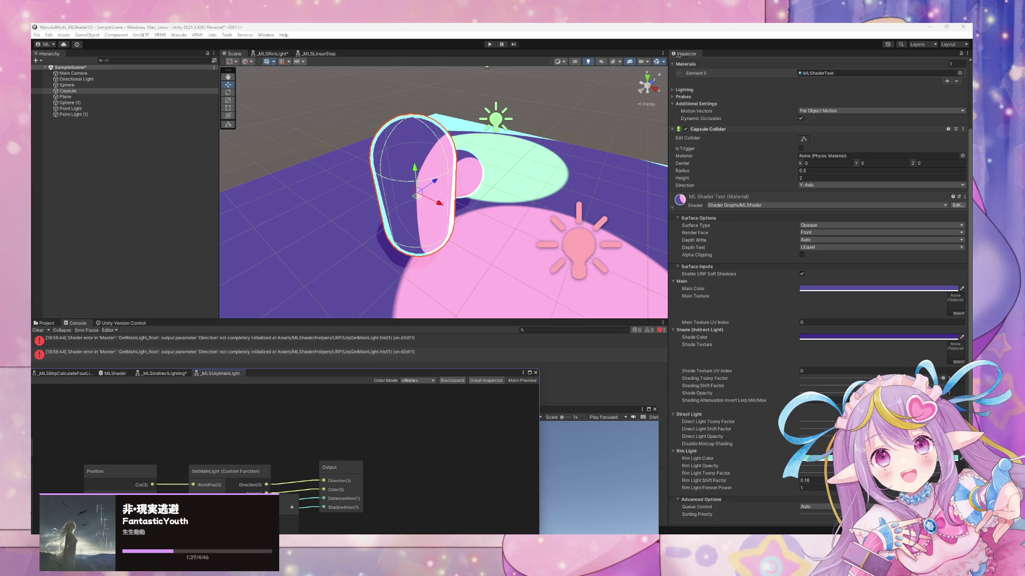
Step: Raise Shade Opacity from 0 to 1 and orbit the scene to check the toon shading
{"action": "left_click", "coordinate": [943, 378]}
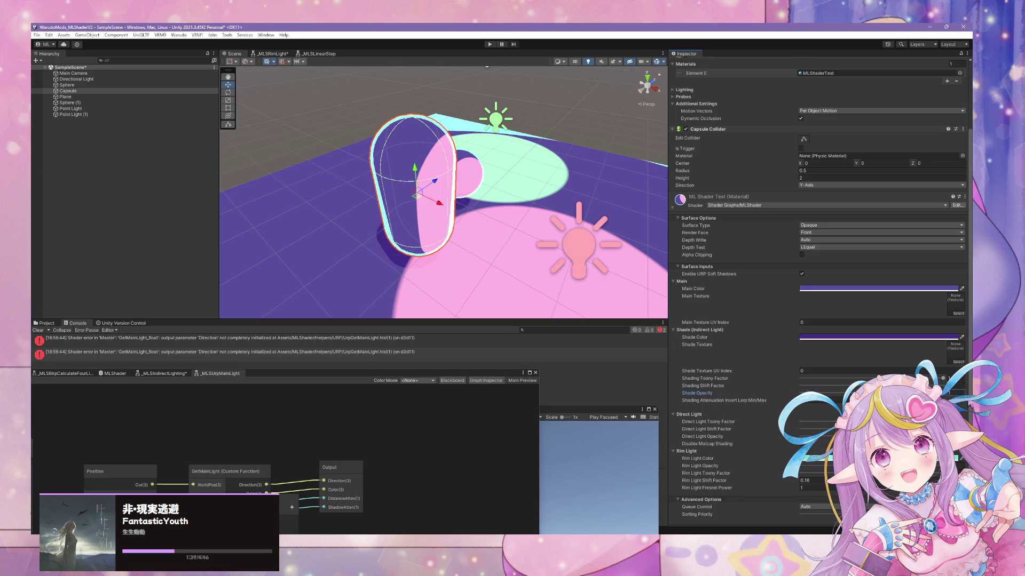
{"action": "left_click_drag", "start_coordinate": [734, 393], "coordinate": [965, 389]}
{"action": "mouse_move", "coordinate": [534, 251]}
{"action": "left_mouse_down", "text": "alt"}
{"action": "mouse_move", "coordinate": [475, 252]}
{"action": "mouse_move", "coordinate": [597, 254]}
{"action": "left_mouse_up", "text": "alt"}
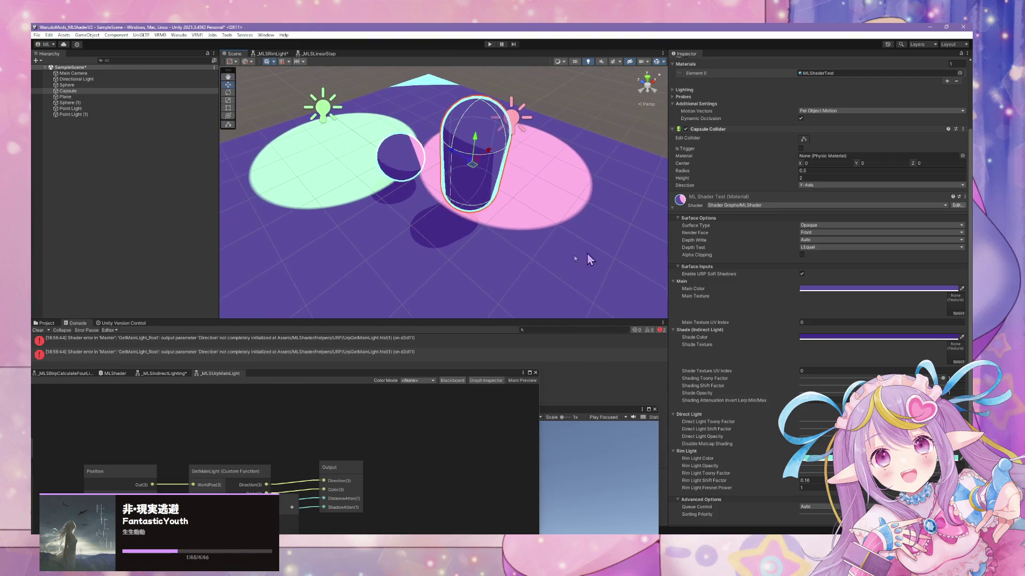
{"action": "scroll", "coordinate": [490, 240], "scroll_direction": "down", "scroll_amount": 5}
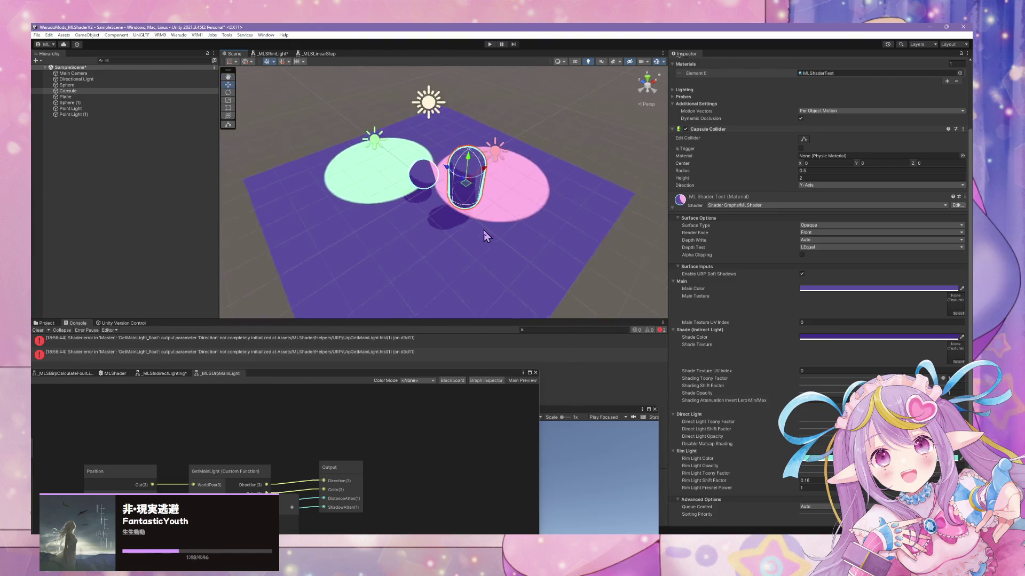
{"action": "scroll", "coordinate": [486, 236], "scroll_direction": "up", "scroll_amount": 3}
{"action": "mouse_move", "coordinate": [486, 236]}
{"action": "left_mouse_down", "text": "alt"}
{"action": "mouse_move", "coordinate": [400, 249]}
{"action": "mouse_move", "coordinate": [434, 279]}
{"action": "mouse_move", "coordinate": [419, 257]}
{"action": "mouse_move", "coordinate": [475, 277]}
{"action": "mouse_move", "coordinate": [434, 257]}
{"action": "mouse_move", "coordinate": [411, 183]}
{"action": "mouse_move", "coordinate": [430, 209]}
{"action": "mouse_move", "coordinate": [408, 222]}
{"action": "mouse_move", "coordinate": [485, 232]}
{"action": "mouse_move", "coordinate": [288, 188]}
{"action": "mouse_move", "coordinate": [592, 221]}
{"action": "left_mouse_up", "text": "alt"}
Step: Reposition the pink Point Light so the green and pink lights pool across the plane
{"action": "left_click", "coordinate": [400, 249]}
{"action": "scroll", "coordinate": [469, 275], "scroll_direction": "up", "scroll_amount": 2}
{"action": "left_click", "coordinate": [431, 211]}
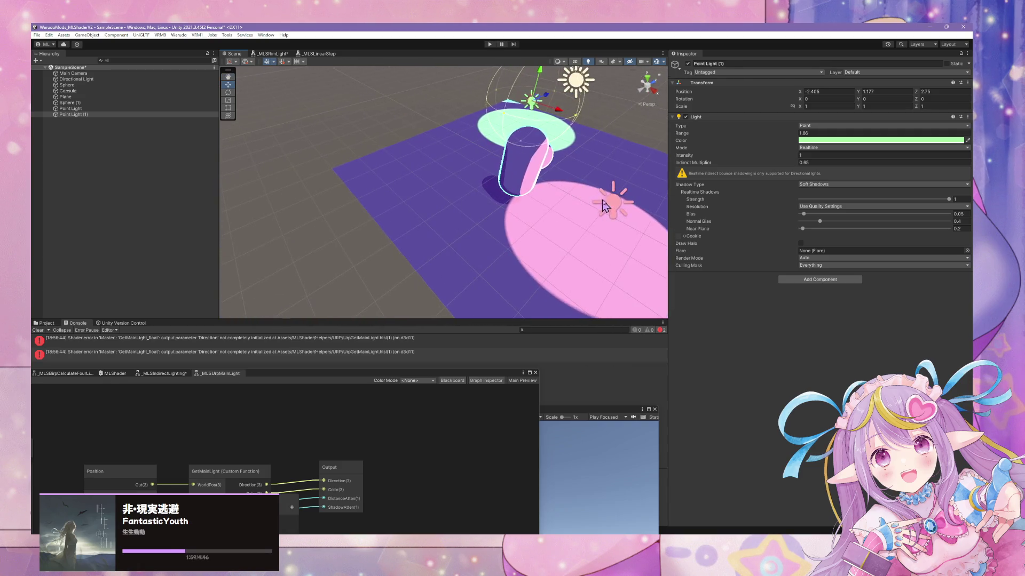
{"action": "left_click", "coordinate": [606, 224]}
{"action": "key", "text": "f"}
{"action": "left_click_drag", "start_coordinate": [558, 255], "coordinate": [542, 239]}
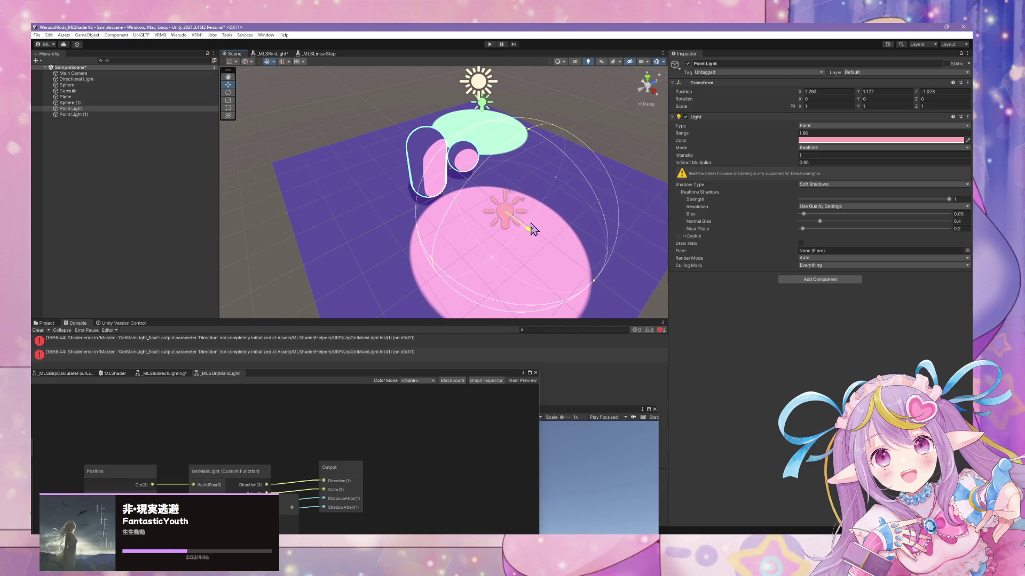
{"action": "left_click_drag", "start_coordinate": [540, 233], "coordinate": [600, 163]}
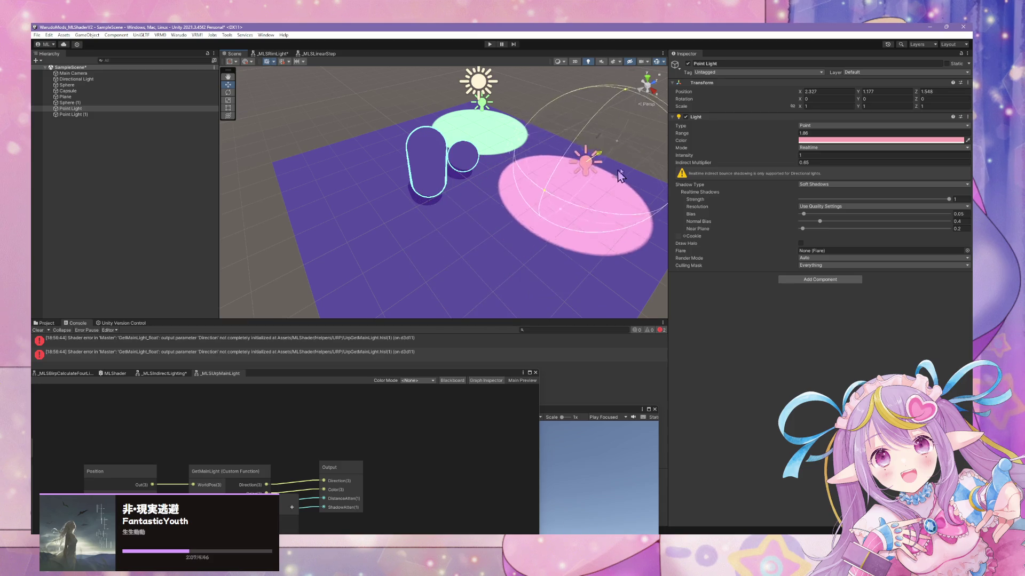
{"action": "mouse_move", "coordinate": [546, 265]}
{"action": "left_mouse_down"}
{"action": "mouse_move", "coordinate": [504, 257]}
{"action": "mouse_move", "coordinate": [433, 158]}
{"action": "left_mouse_up"}
{"action": "left_click", "coordinate": [433, 158]}
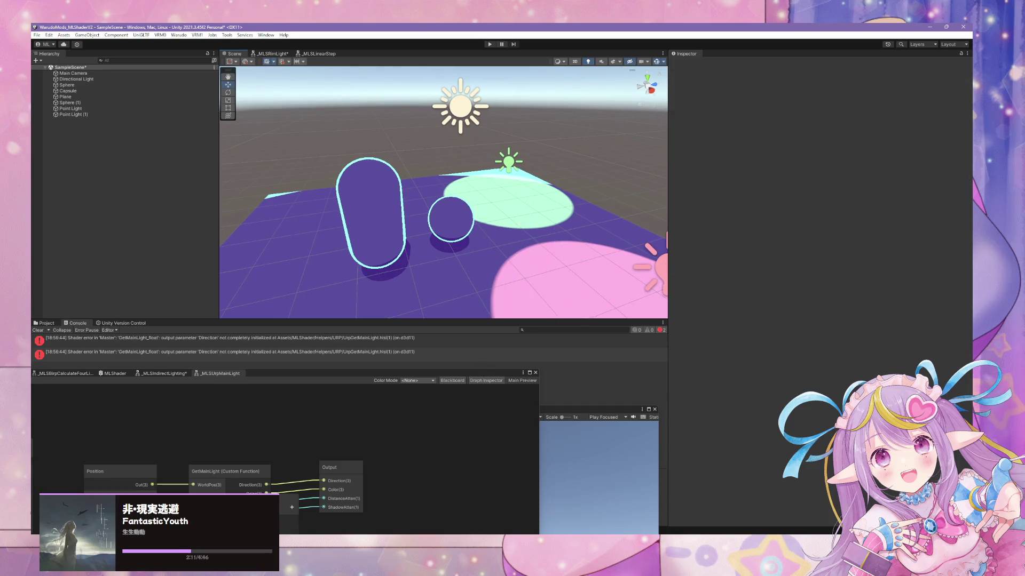
{"action": "key", "text": "alt+Tab"}
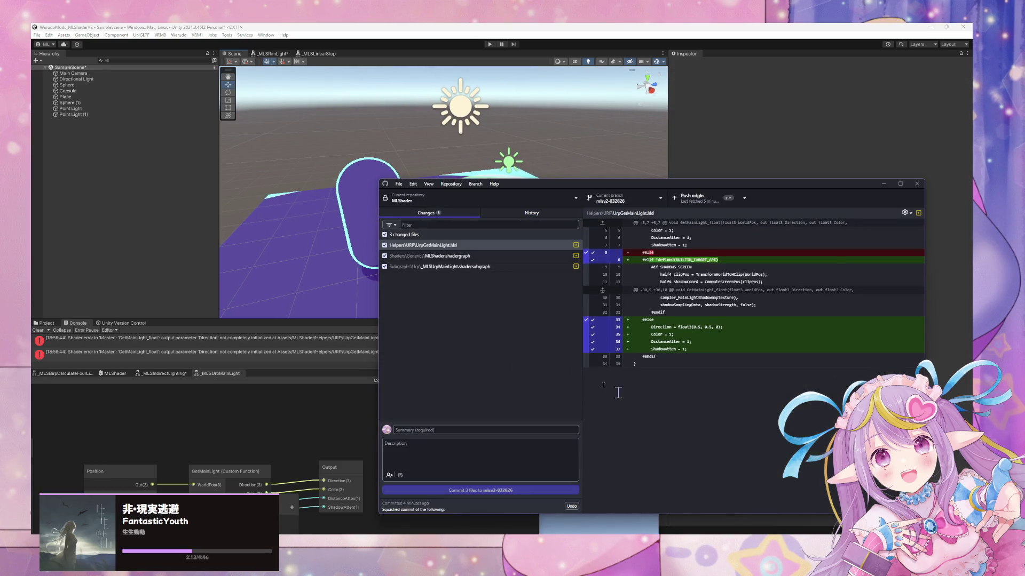
Step: Review the shader diffs and commit the 3 files as "Fix BIRP error"
{"action": "left_click", "coordinate": [454, 256]}
{"action": "left_click", "coordinate": [471, 247]}
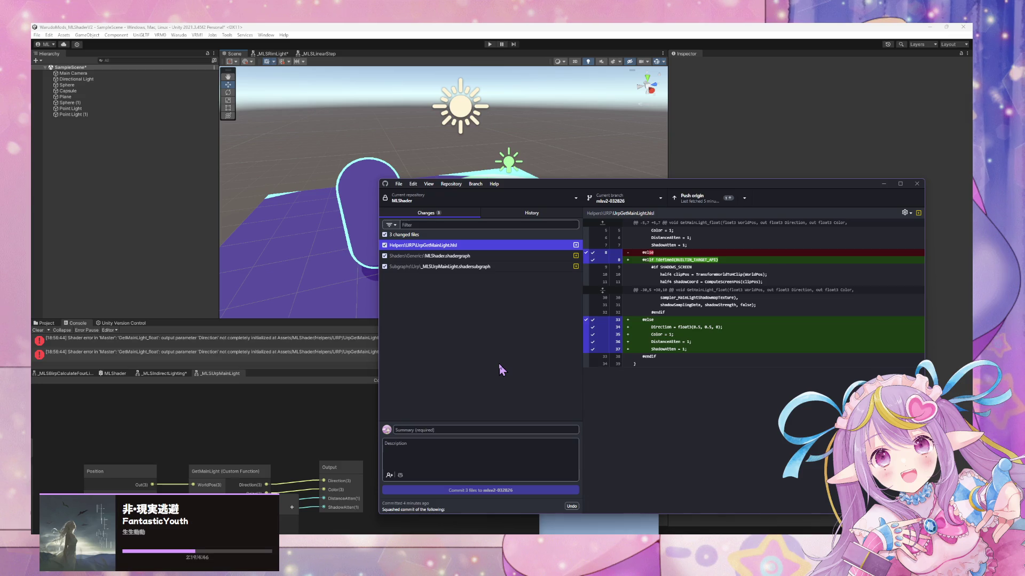
{"action": "left_click", "coordinate": [443, 430]}
{"action": "type", "text": "Fix Bi"}
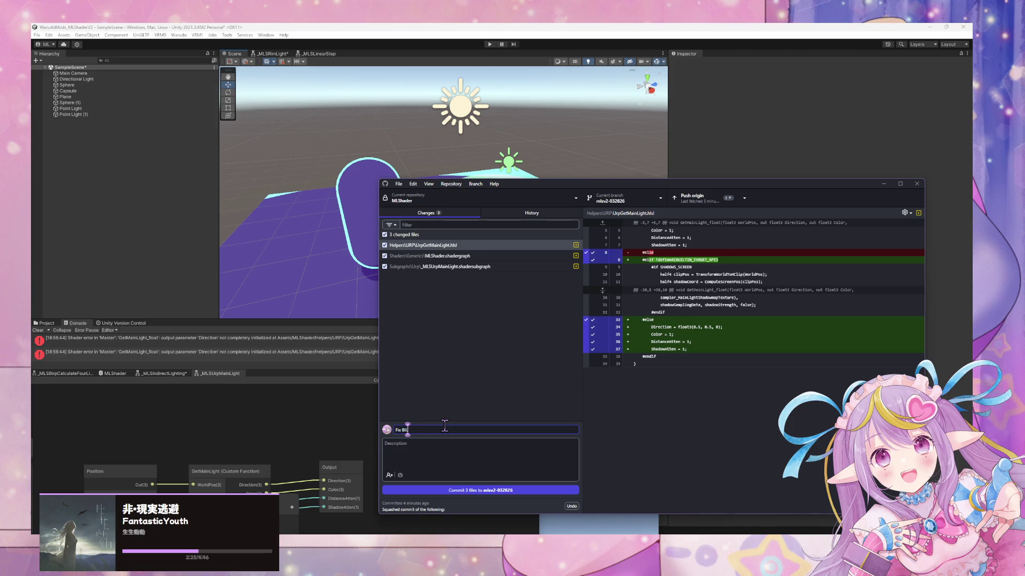
{"action": "type", "text": " e"}
{"action": "left_click", "coordinate": [494, 495]}
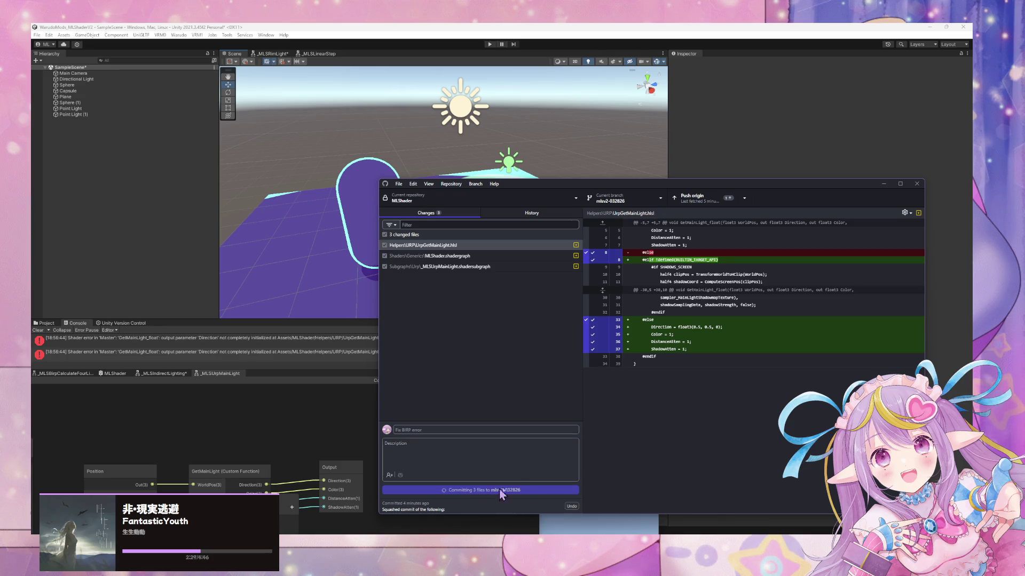
Step: Check the commit history and push the new commits to origin
{"action": "left_click", "coordinate": [540, 214]}
{"action": "left_click", "coordinate": [694, 197]}
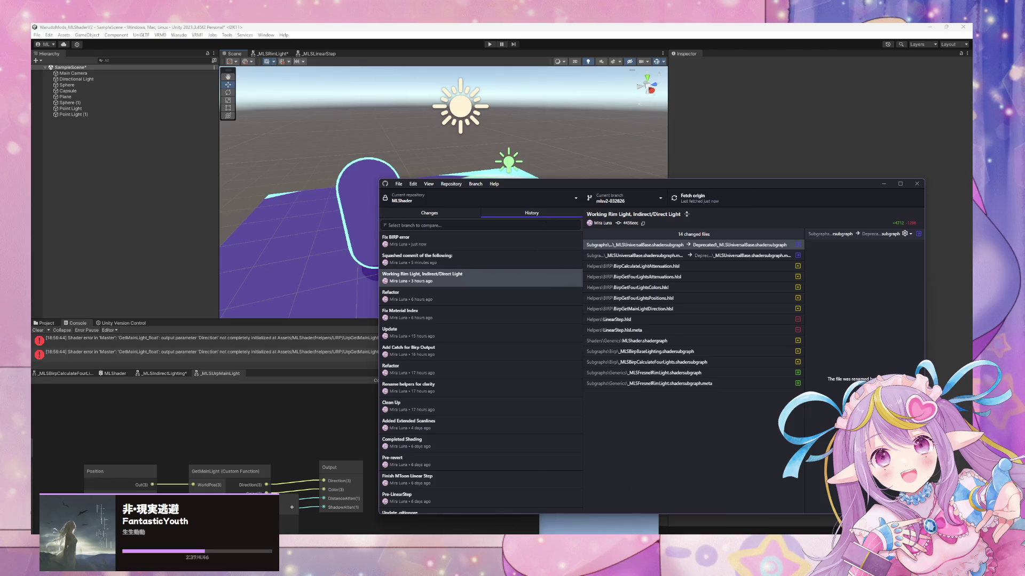
{"action": "left_click", "coordinate": [497, 198]}
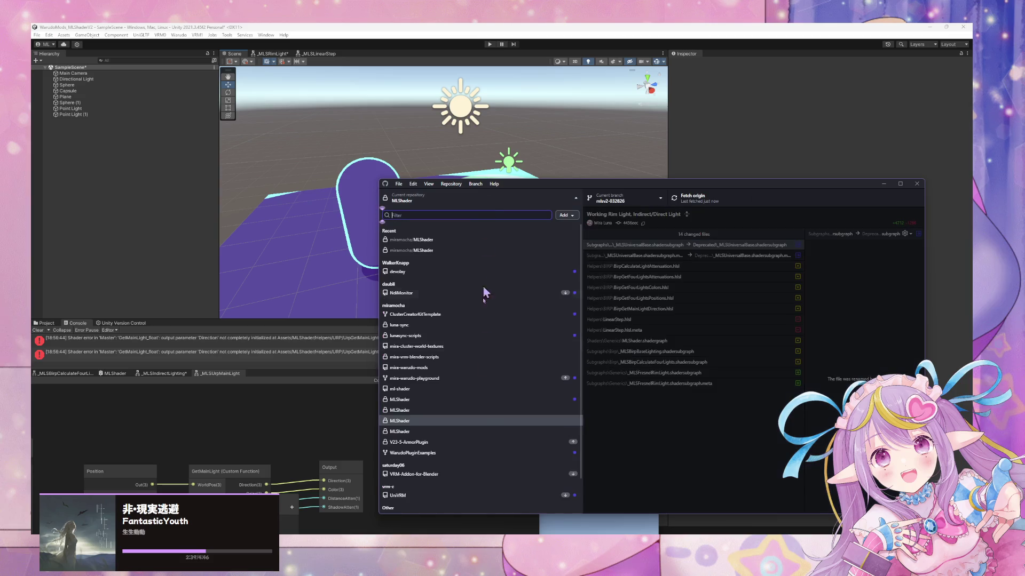
Step: Switch to the other MLShader repository and preview squash-merging mlsv2-032826, then cancel
{"action": "left_click", "coordinate": [457, 432]}
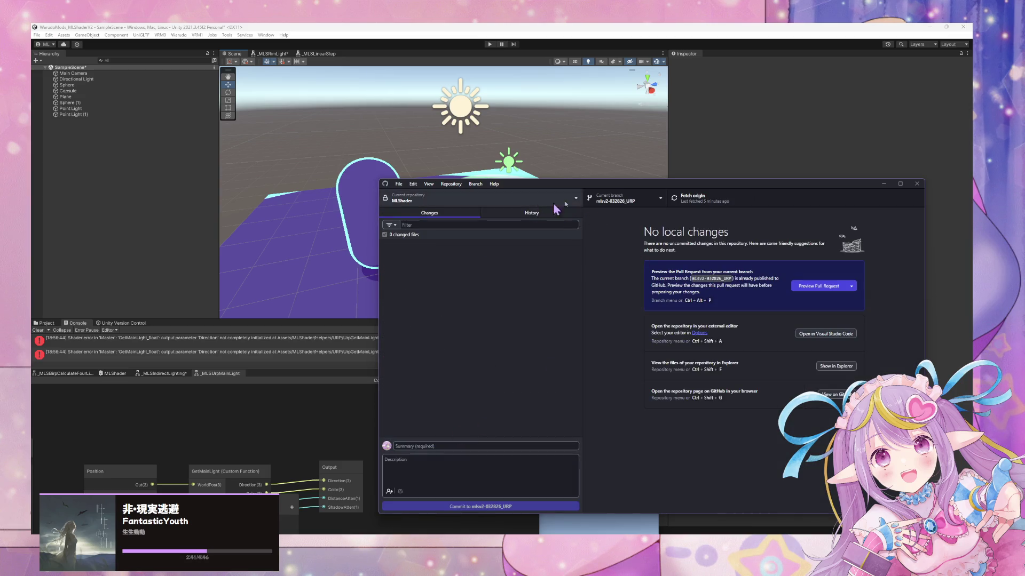
{"action": "left_click", "coordinate": [475, 183]}
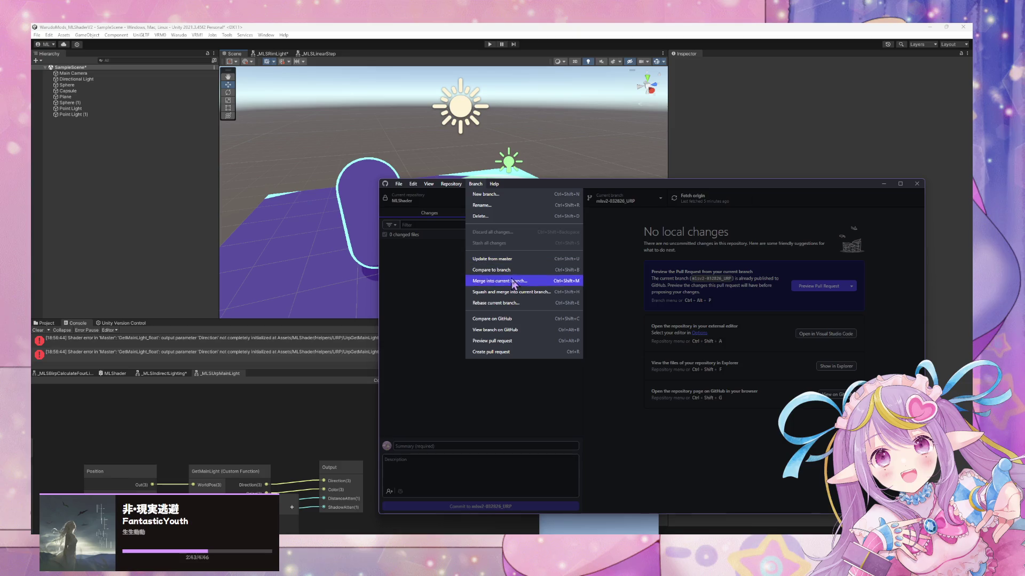
{"action": "left_click", "coordinate": [538, 294]}
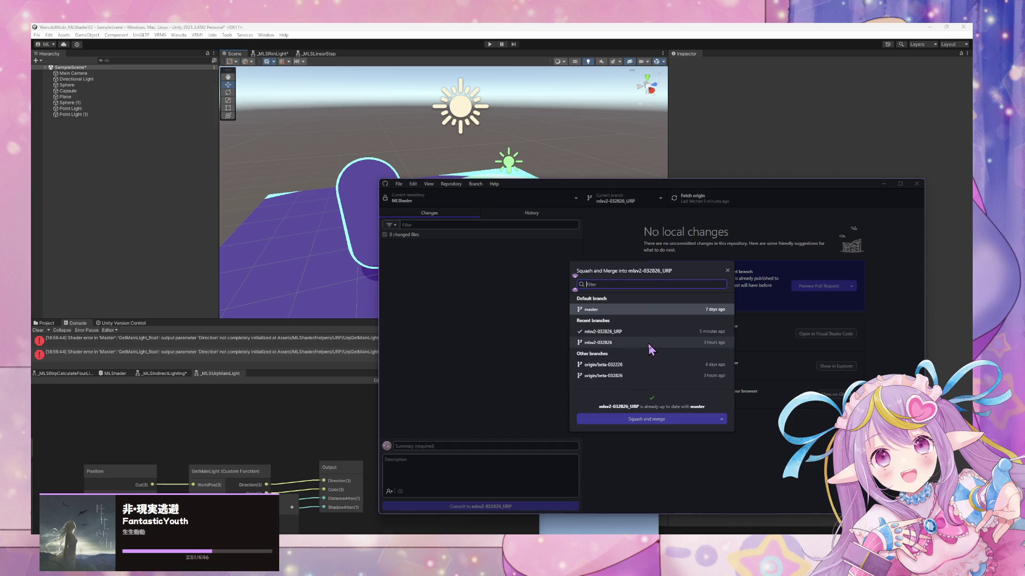
{"action": "left_click", "coordinate": [648, 344]}
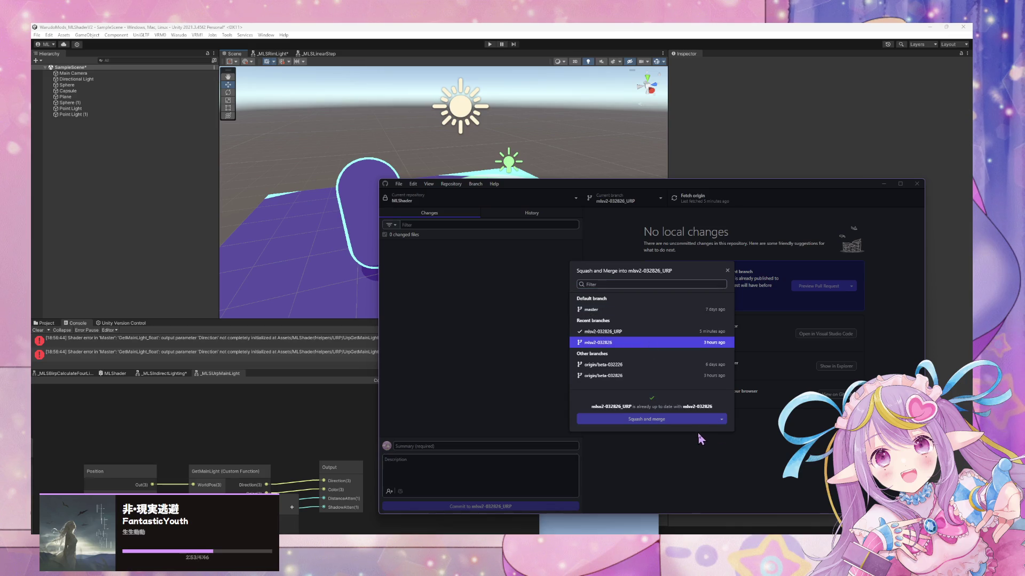
{"action": "left_click", "coordinate": [639, 456]}
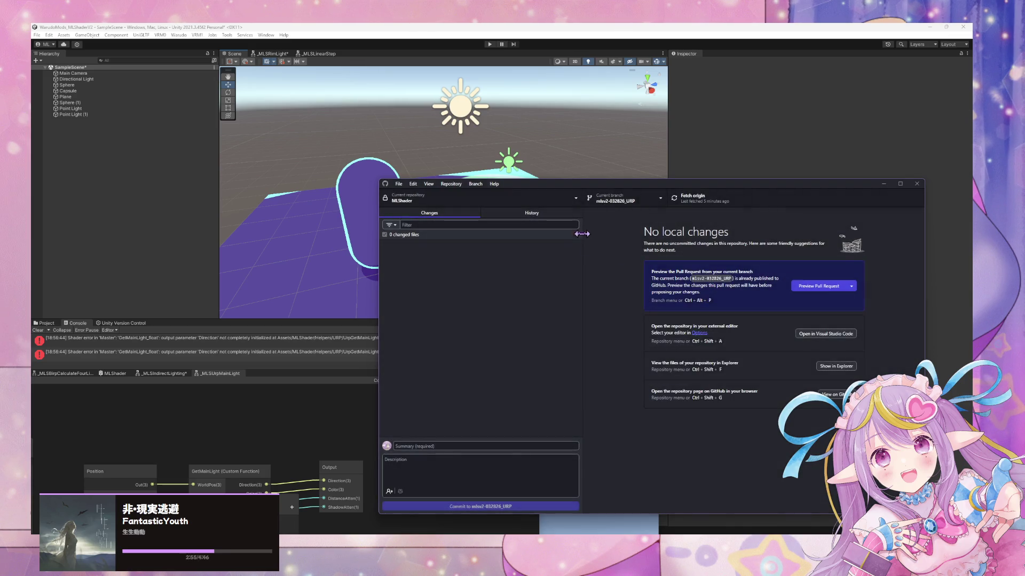
Step: Bring up the branch list of the mlsv2-032826_URP repository
{"action": "left_click", "coordinate": [624, 200]}
{"action": "left_click", "coordinate": [648, 198]}
{"action": "left_click", "coordinate": [647, 199]}
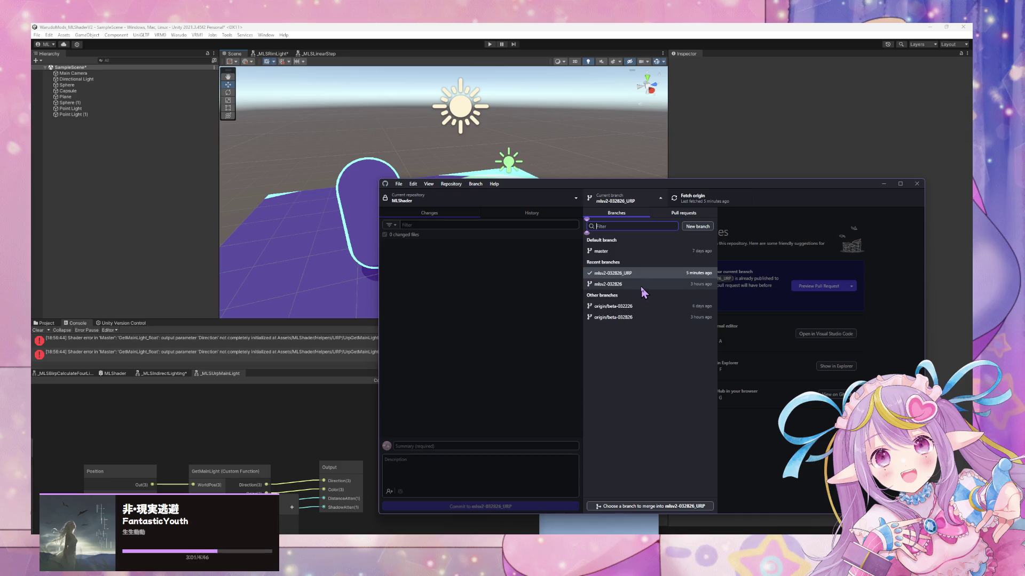
Step: Check out mlsv2-032826, fetch and pull its 2 new commits from origin
{"action": "left_click", "coordinate": [641, 286]}
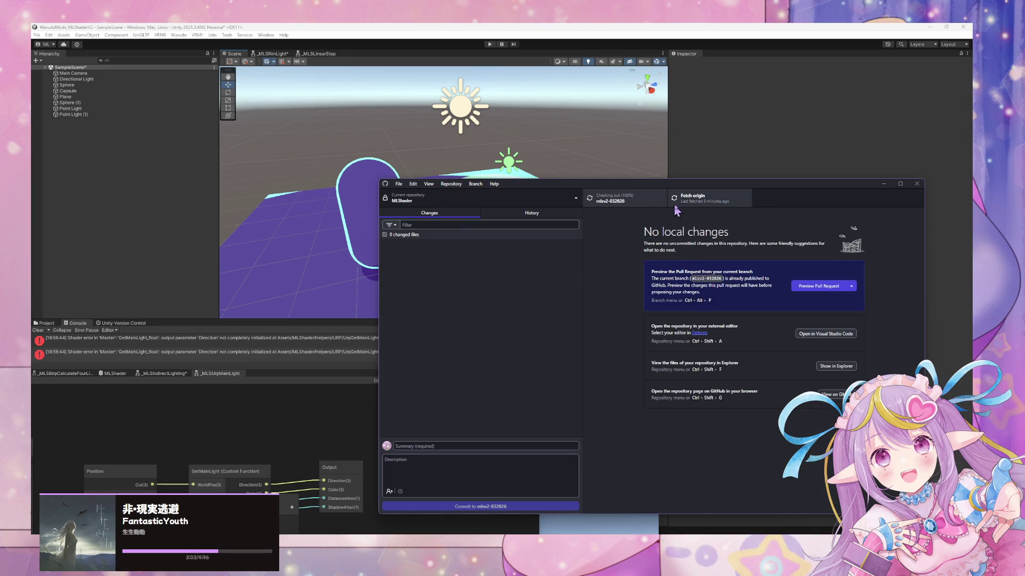
{"action": "left_click", "coordinate": [710, 204]}
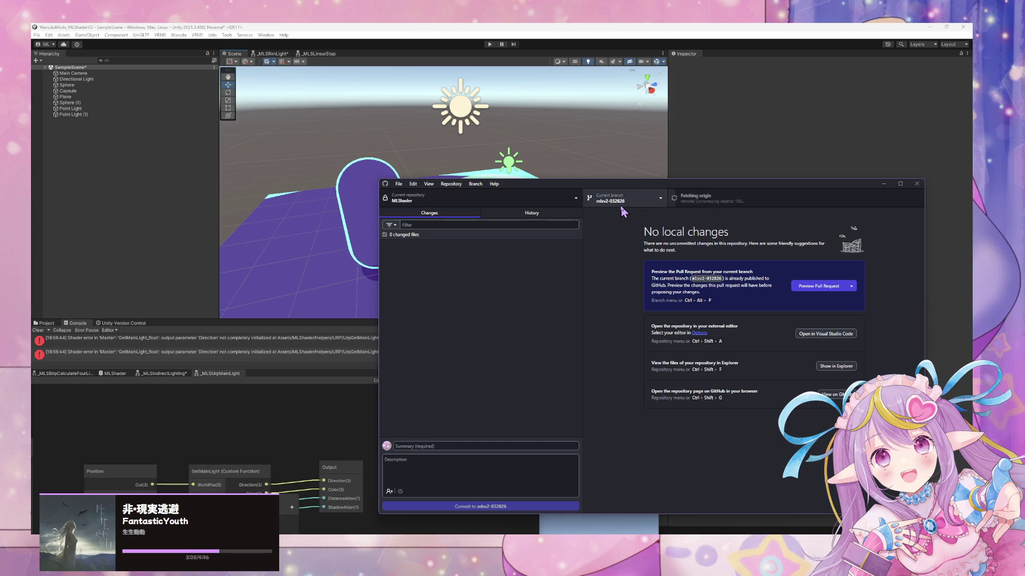
{"action": "key", "text": "ctrl+shift+p"}
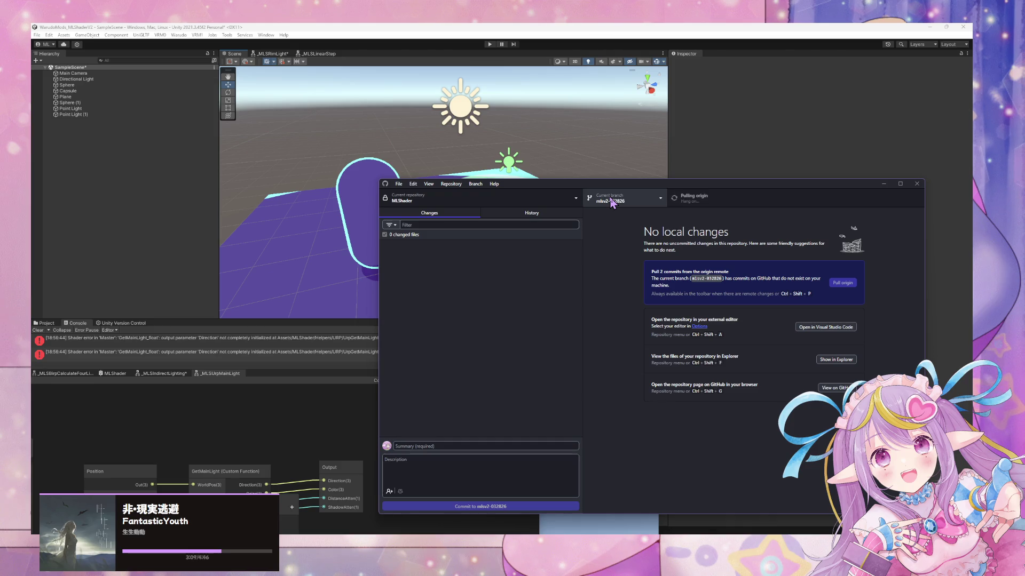
Step: Squash-merge mlsv2-032826 into mlsv2-032826_URP and inspect the UrpGetMainLight.hlsl conflict
{"action": "left_click", "coordinate": [611, 201]}
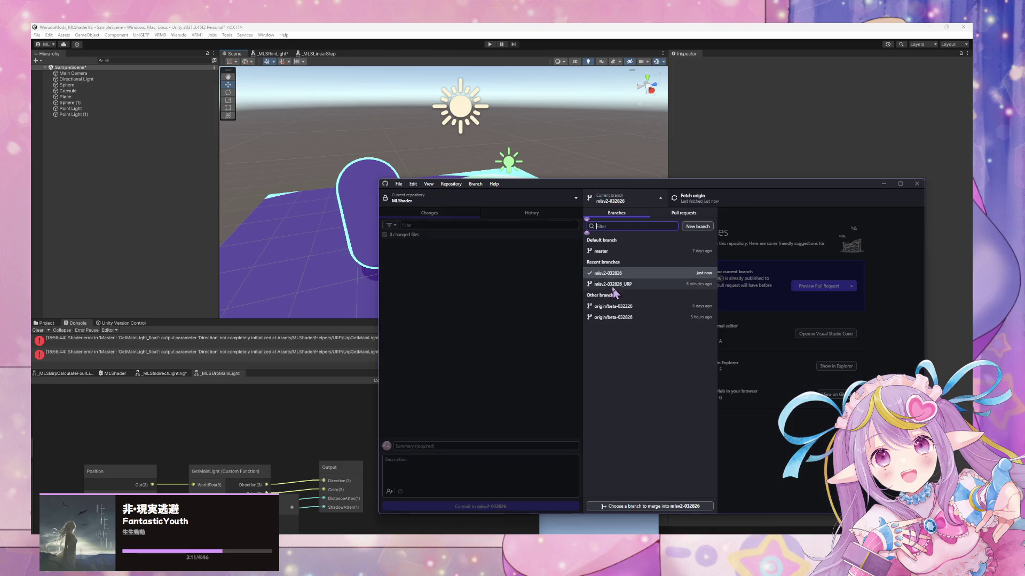
{"action": "left_click", "coordinate": [614, 284]}
{"action": "left_click", "coordinate": [475, 184]}
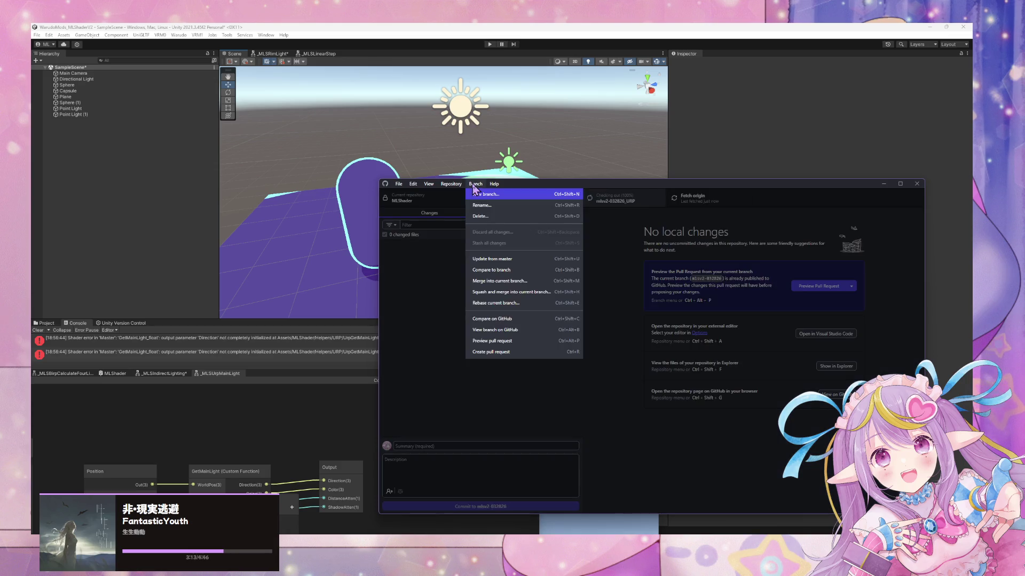
{"action": "key", "text": "Escape"}
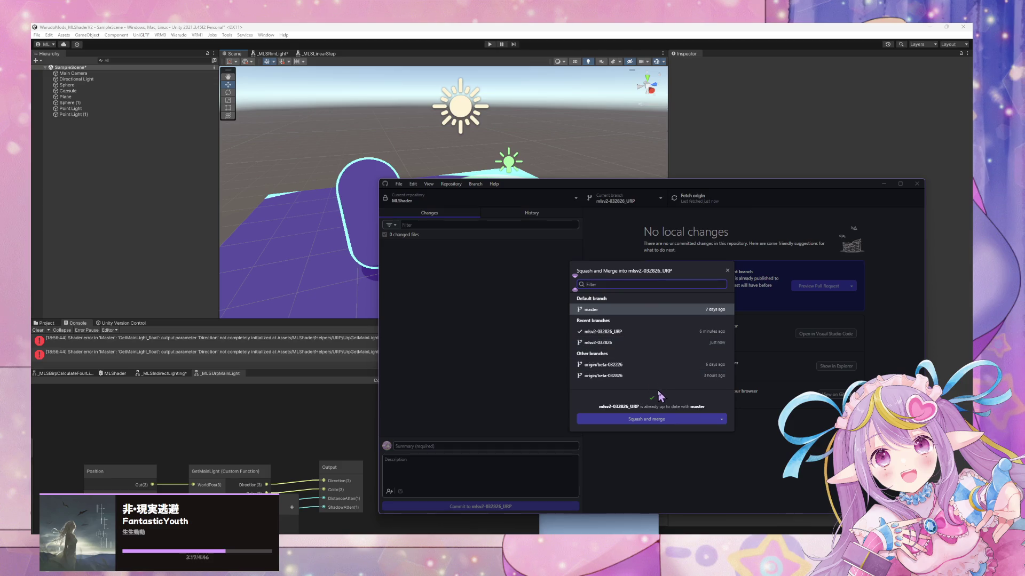
{"action": "left_click", "coordinate": [645, 343]}
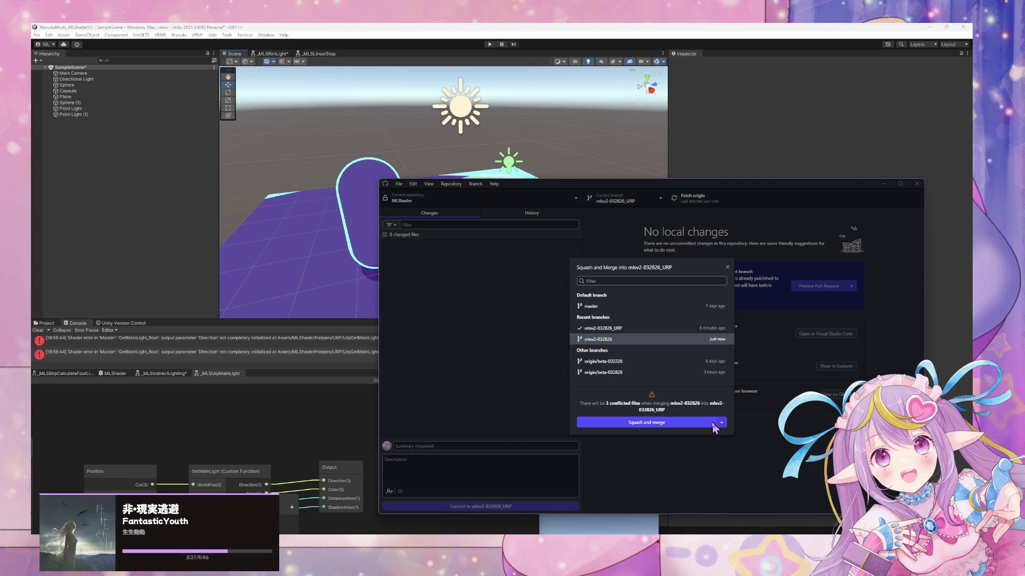
{"action": "left_click", "coordinate": [649, 423]}
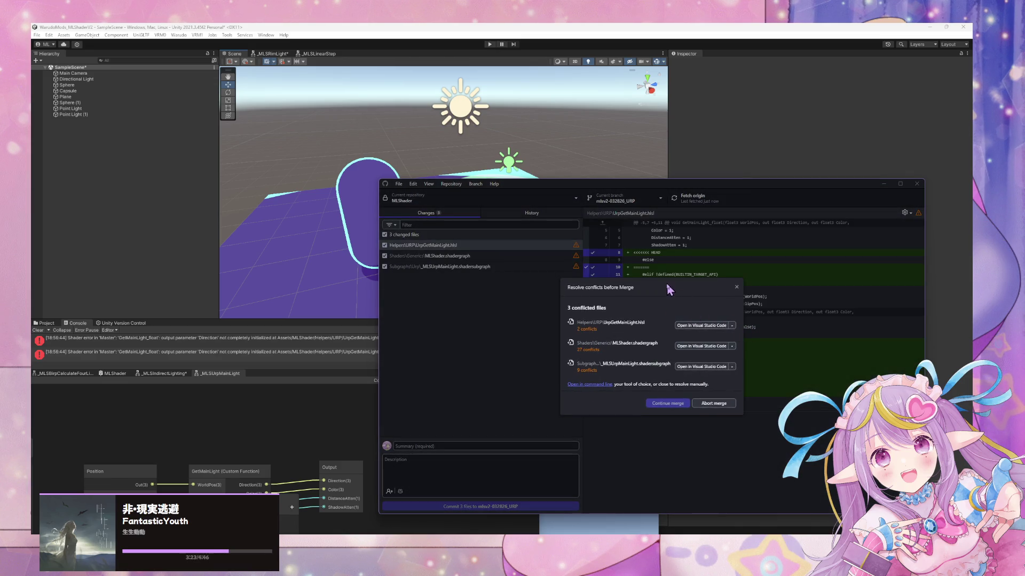
{"action": "left_click", "coordinate": [733, 327]}
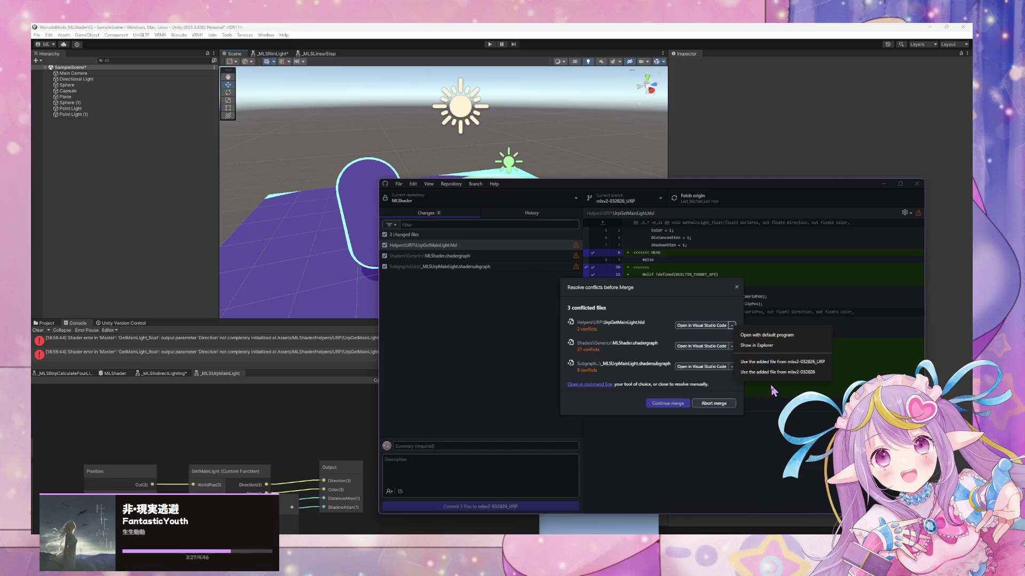
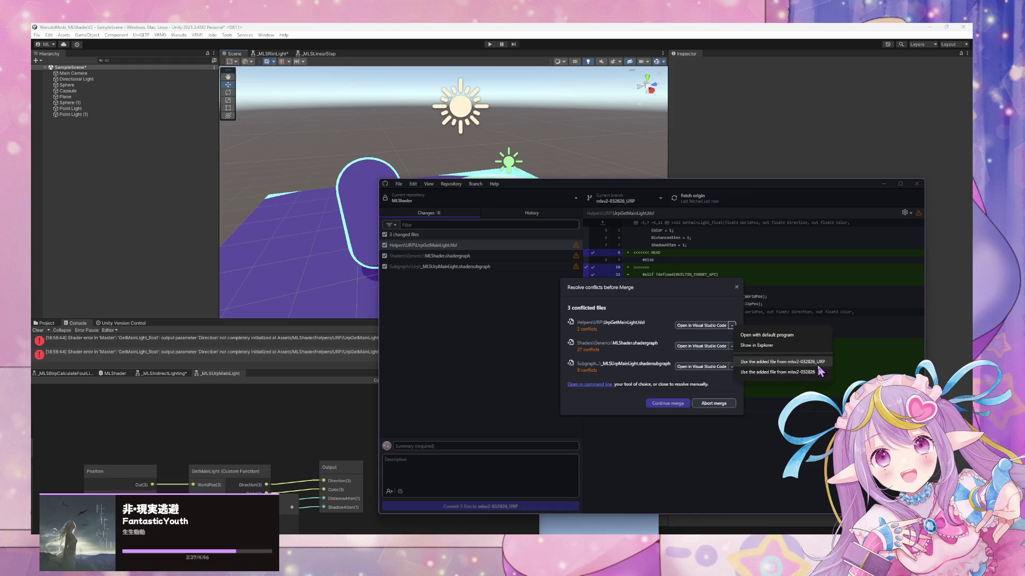
Step: Resolve UrpGetMainLight.hlsl with the URP branch's added file and close the conflict dialog
{"action": "left_click", "coordinate": [819, 363]}
{"action": "left_click", "coordinate": [732, 353]}
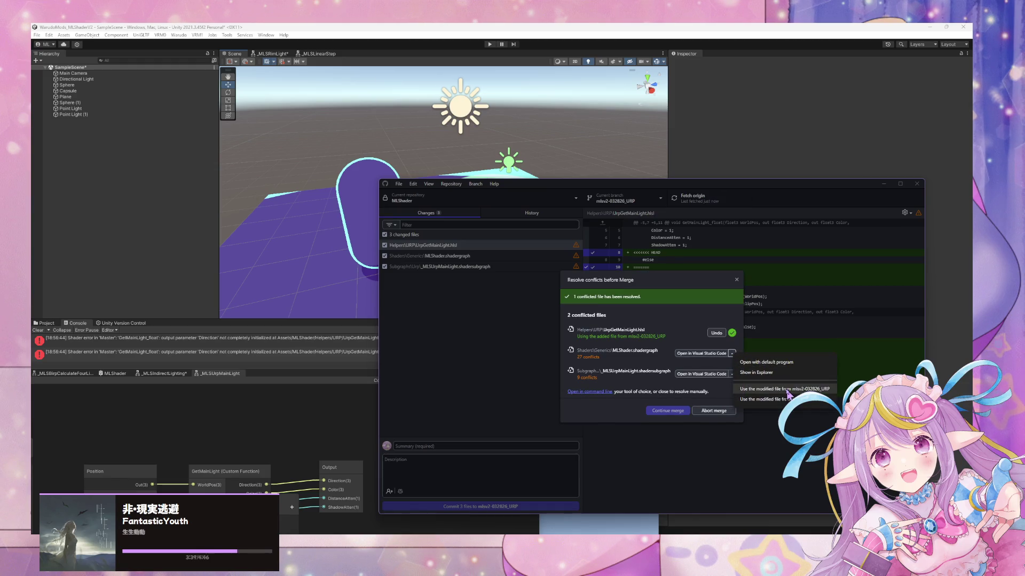
{"action": "left_click", "coordinate": [789, 394]}
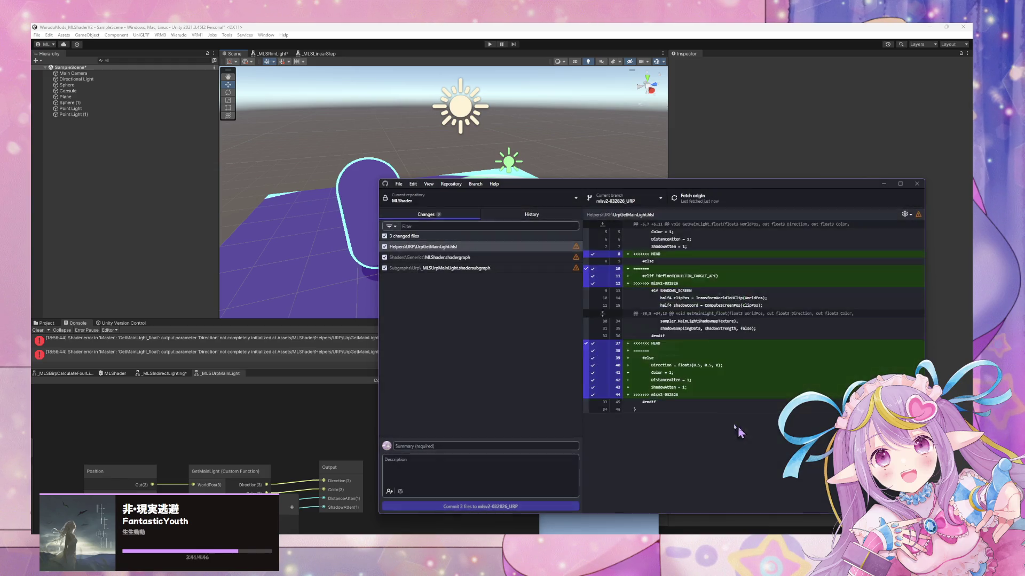
Step: Browse the repository list, repository settings and repository folder without changing anything
{"action": "left_click", "coordinate": [535, 200]}
{"action": "left_click", "coordinate": [600, 226]}
{"action": "left_click", "coordinate": [451, 183]}
{"action": "left_click", "coordinate": [668, 334]}
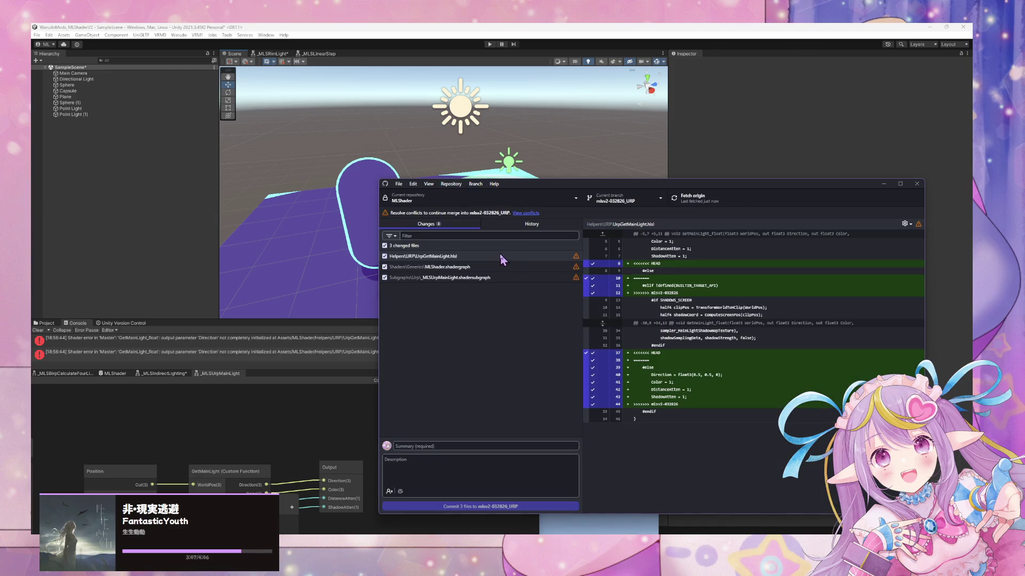
{"action": "left_click", "coordinate": [451, 184]}
{"action": "left_click", "coordinate": [505, 321]}
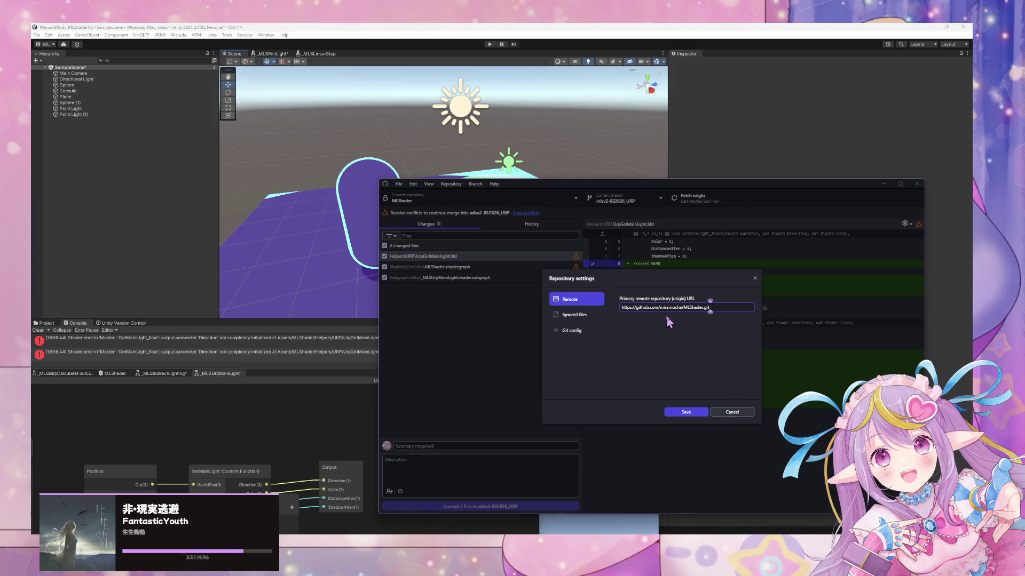
{"action": "left_click", "coordinate": [574, 315]}
{"action": "left_click", "coordinate": [572, 331]}
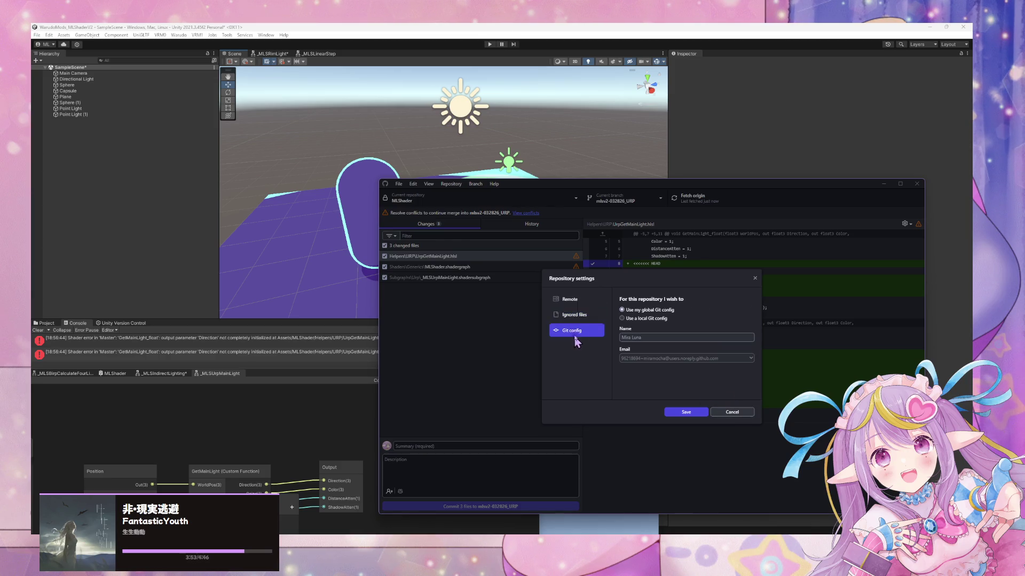
{"action": "left_click", "coordinate": [732, 412]}
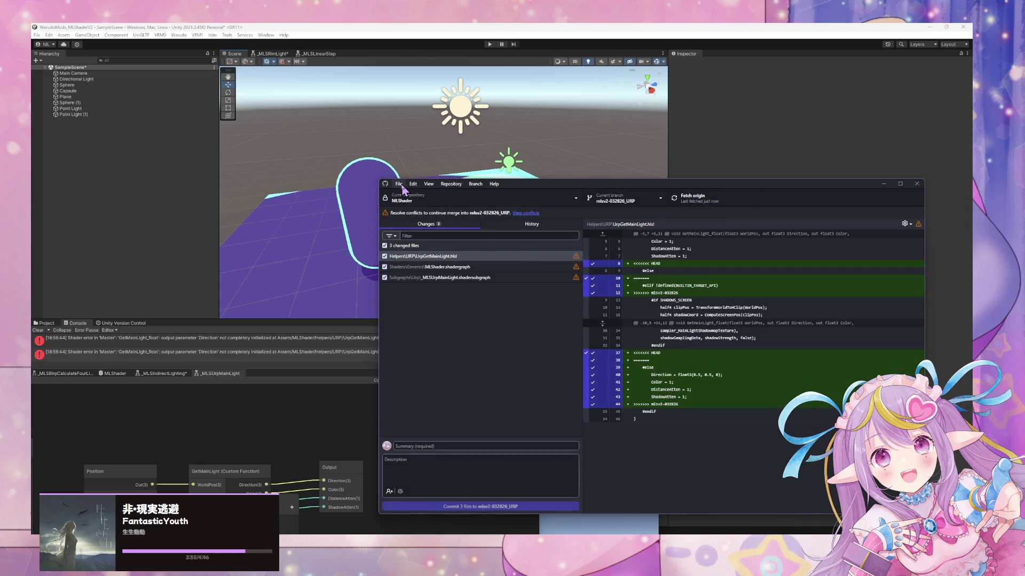
{"action": "left_click", "coordinate": [400, 185]}
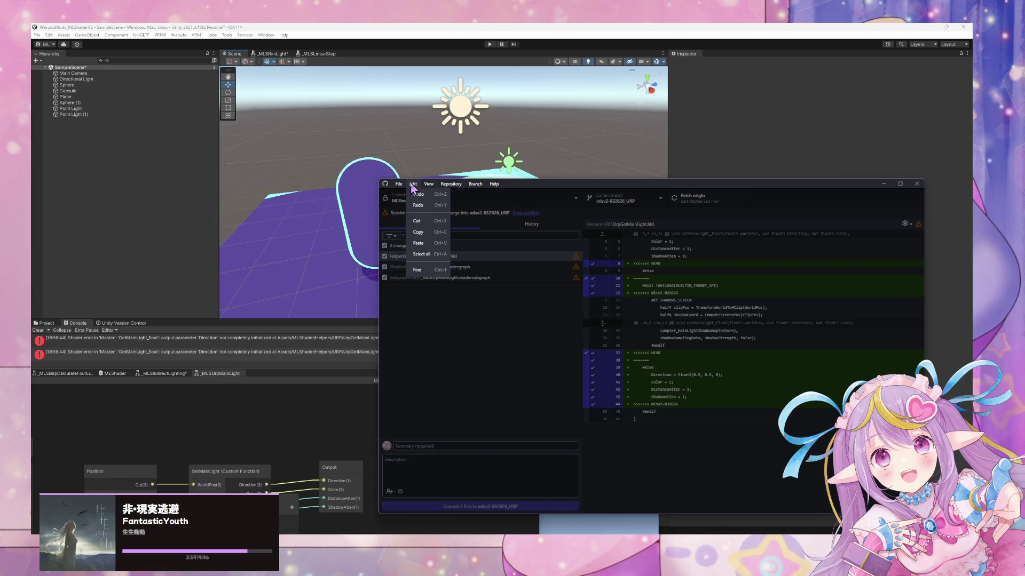
{"action": "left_click", "coordinate": [534, 300]}
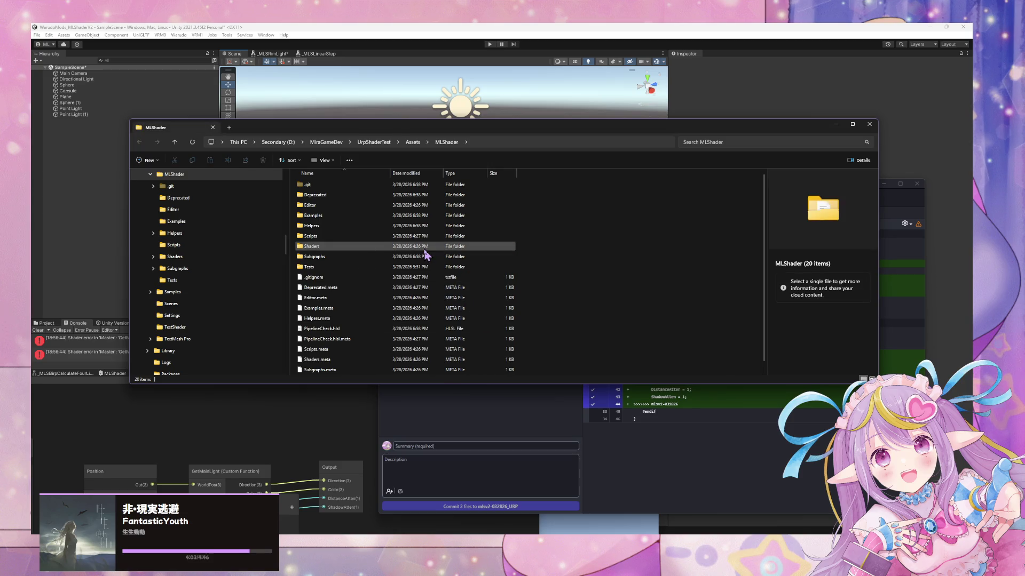
{"action": "left_click", "coordinate": [869, 126]}
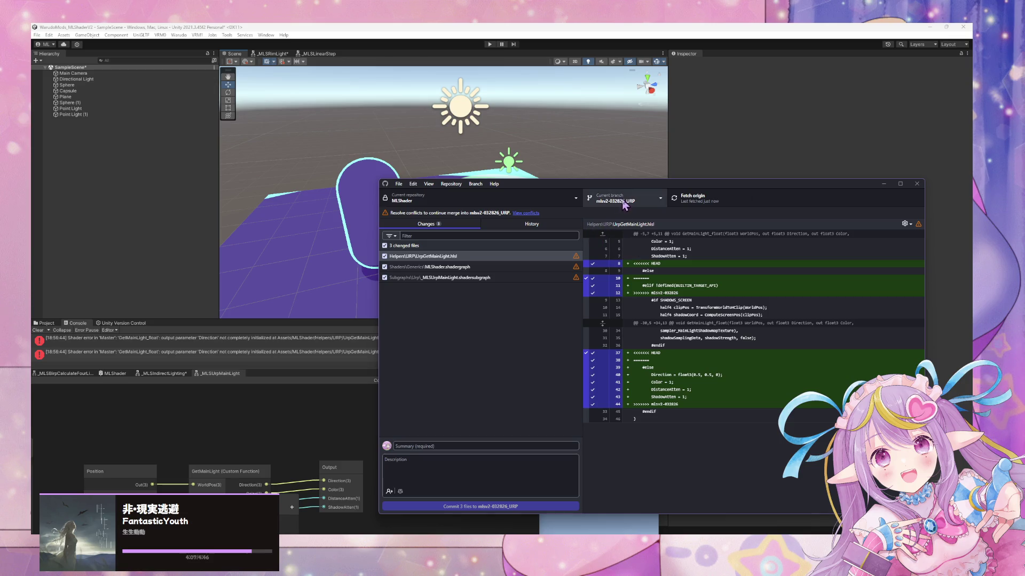
Step: Review the MLShader.shadergraph, subgraph and hlsl conflict diffs, then reopen the resolution choices
{"action": "left_click", "coordinate": [513, 267]}
{"action": "left_click", "coordinate": [509, 278]}
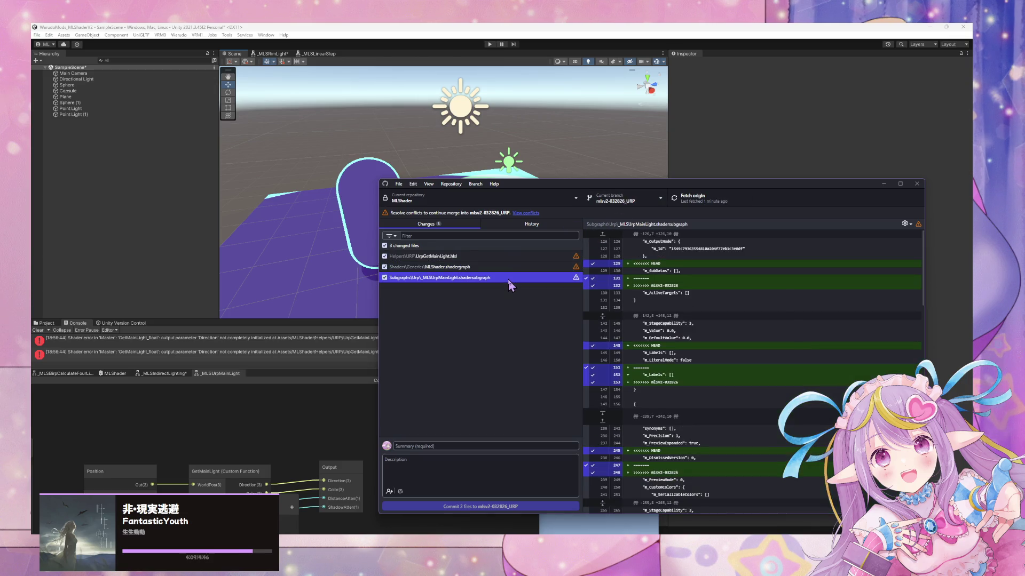
{"action": "left_click", "coordinate": [521, 256]}
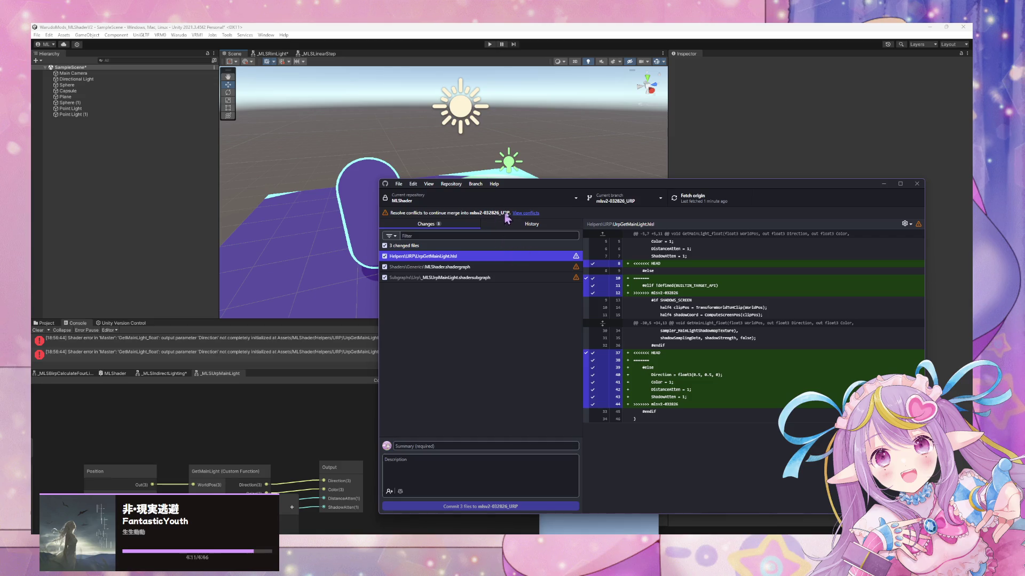
{"action": "left_click", "coordinate": [525, 214]}
{"action": "left_click", "coordinate": [732, 353]}
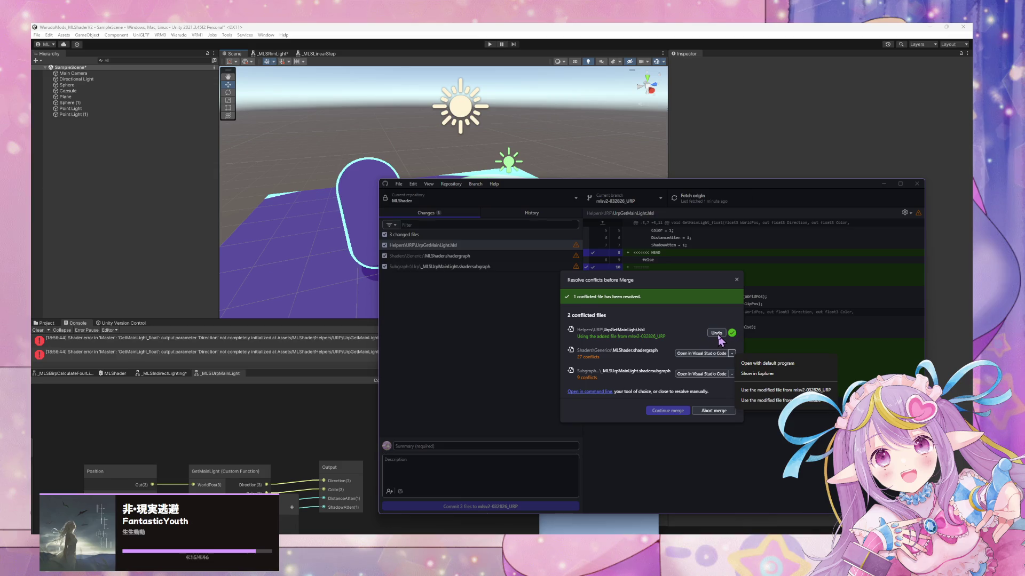
Step: Keep the mlsv2-032826 versions of MLShader.shadergraph and the subgraph, and complete the merge
{"action": "left_click", "coordinate": [732, 355]}
{"action": "left_click", "coordinate": [732, 354]}
{"action": "left_click", "coordinate": [752, 389]}
{"action": "left_click", "coordinate": [732, 375]}
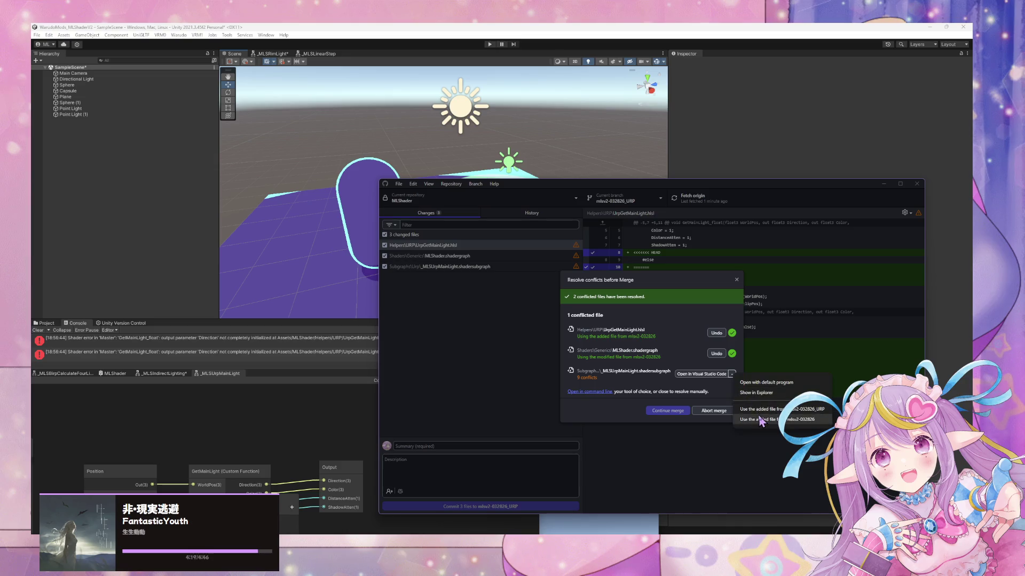
{"action": "left_click", "coordinate": [753, 419]}
{"action": "left_click", "coordinate": [667, 411]}
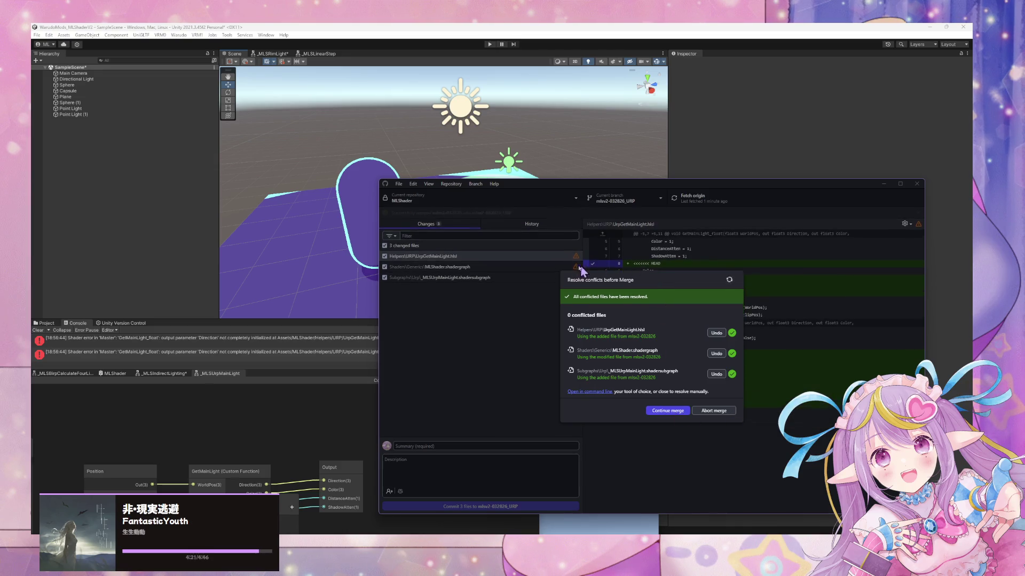
Step: Inspect the new merge commit's shader graph changes in History, then switch to Unity 6
{"action": "left_click", "coordinate": [477, 226]}
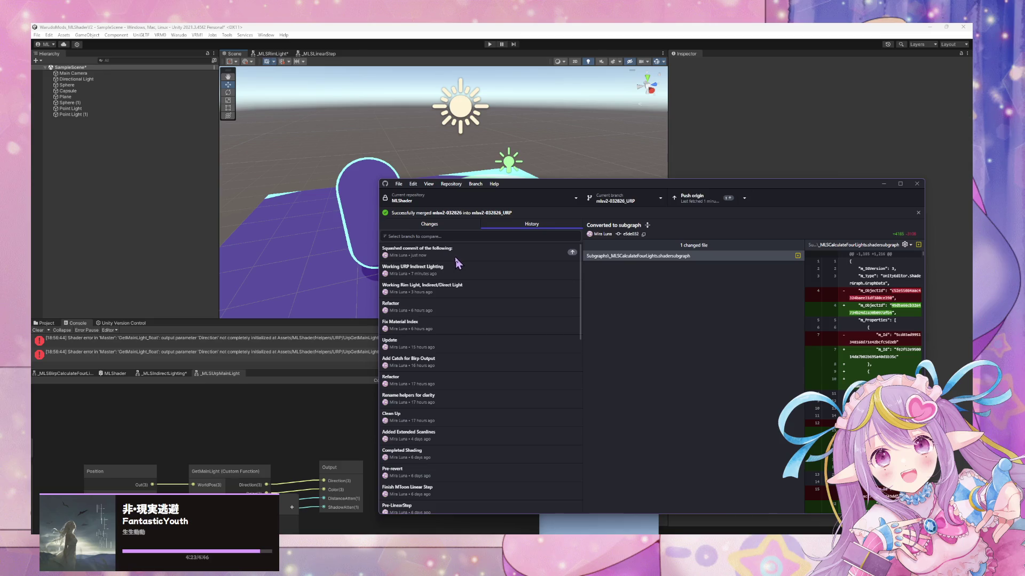
{"action": "left_click", "coordinate": [463, 251]}
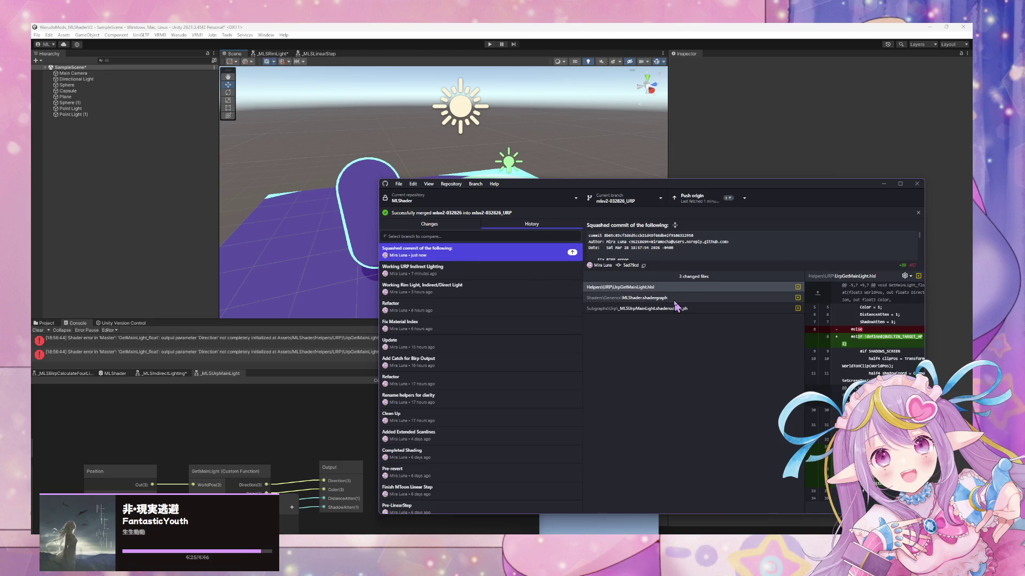
{"action": "left_click", "coordinate": [654, 299]}
{"action": "left_click", "coordinate": [650, 310]}
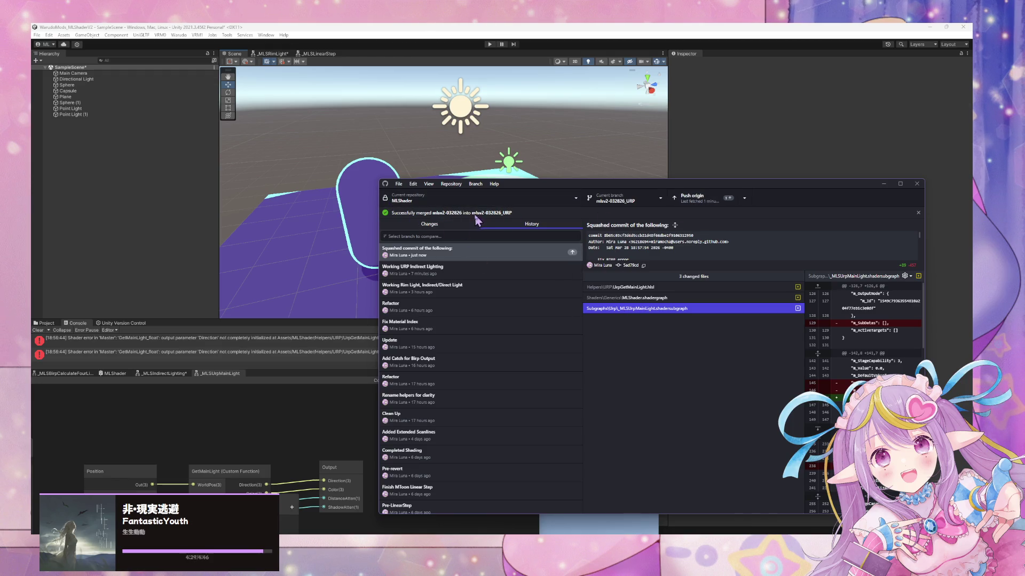
{"action": "key", "text": "alt+Tab"}
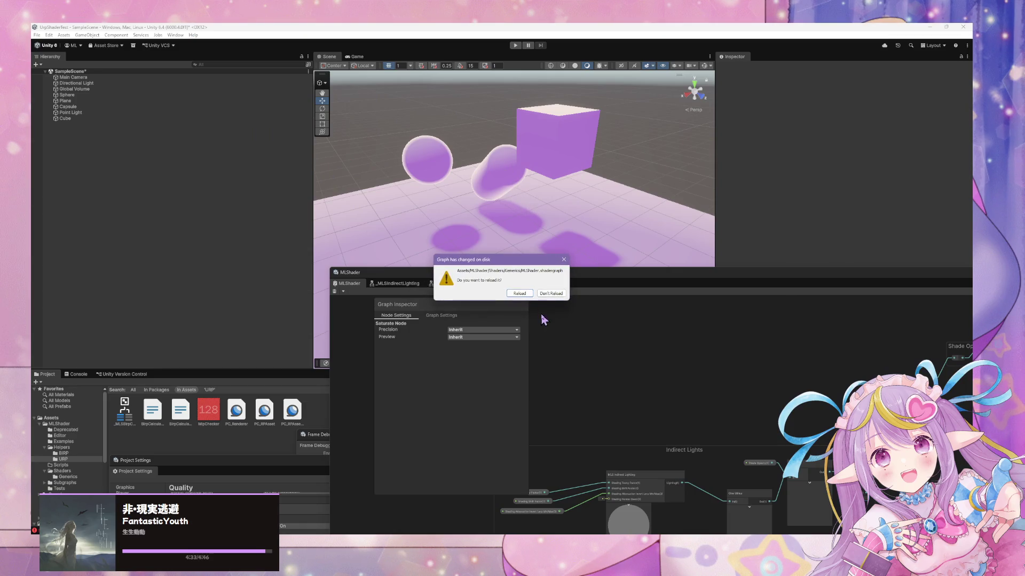
Step: Reload the changed MLShader graph and set the cube material's Shading Toony Factor to 1
{"action": "left_click", "coordinate": [519, 293]}
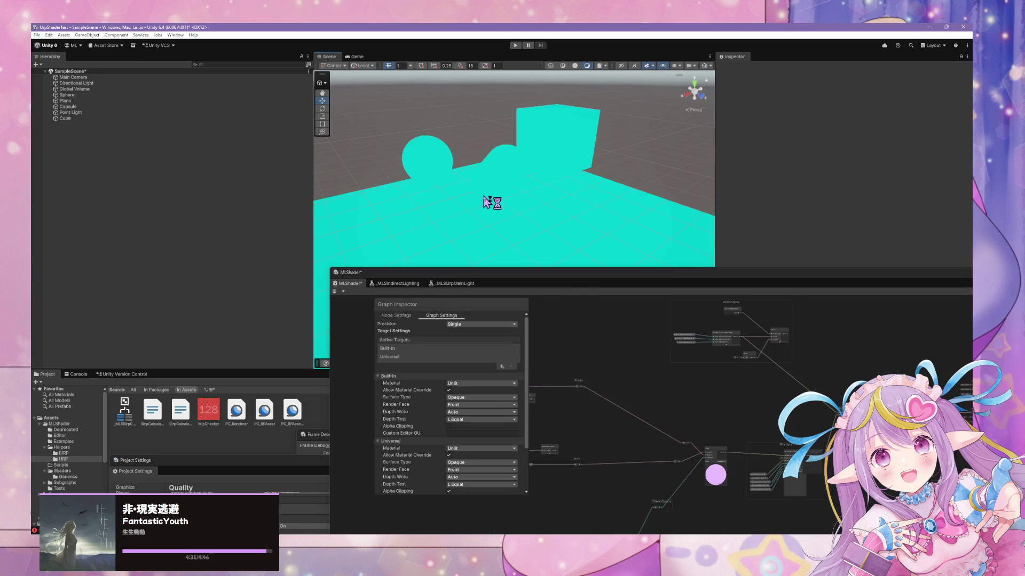
{"action": "mouse_move", "coordinate": [487, 202]}
{"action": "left_mouse_down"}
{"action": "mouse_move", "coordinate": [623, 249]}
{"action": "mouse_move", "coordinate": [572, 219]}
{"action": "mouse_move", "coordinate": [427, 197]}
{"action": "mouse_move", "coordinate": [552, 245]}
{"action": "mouse_move", "coordinate": [598, 279]}
{"action": "mouse_move", "coordinate": [476, 424]}
{"action": "left_mouse_up"}
{"action": "left_click", "coordinate": [568, 246]}
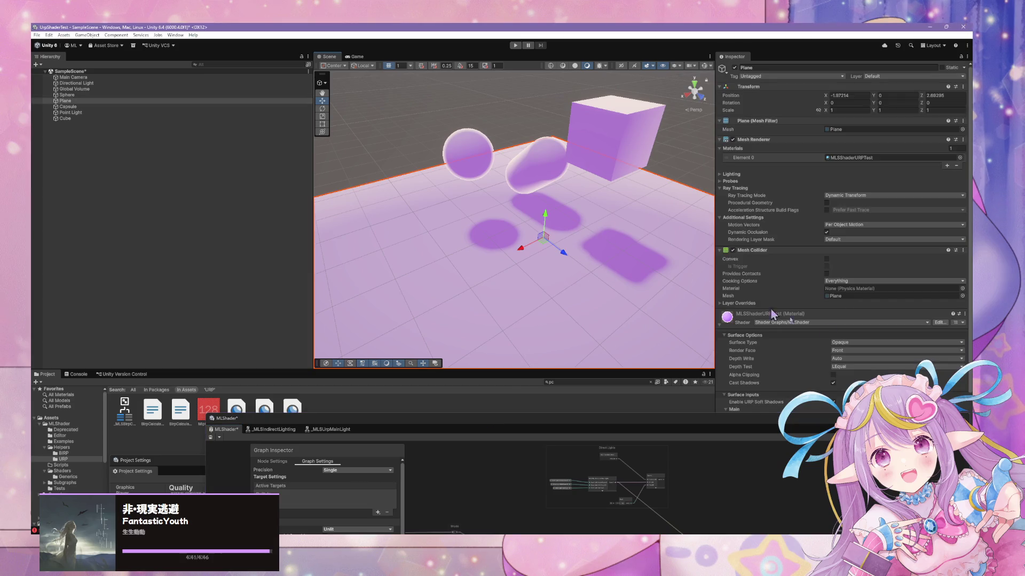
{"action": "left_click", "coordinate": [645, 154]}
{"action": "scroll", "coordinate": [848, 368], "scroll_direction": "down", "scroll_amount": 5}
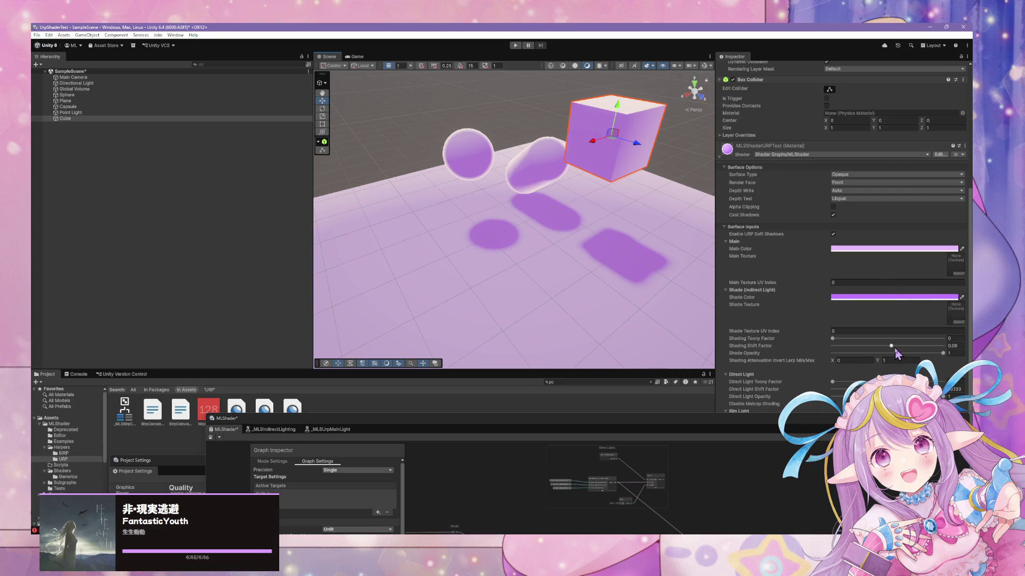
{"action": "left_click_drag", "start_coordinate": [938, 357], "coordinate": [970, 358]}
{"action": "left_click_drag", "start_coordinate": [833, 338], "coordinate": [950, 341]}
Step: Set the Shading Shift Factor to 0 and bring up the PC_RPAsset shadow settings
{"action": "left_click_drag", "start_coordinate": [628, 305], "coordinate": [651, 273]}
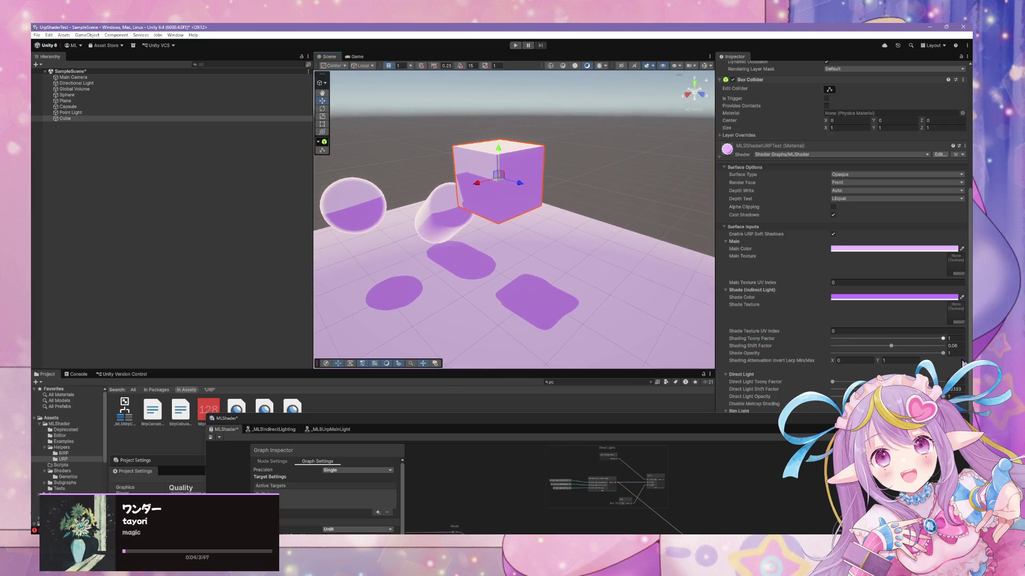
{"action": "left_click_drag", "start_coordinate": [891, 347], "coordinate": [895, 351]}
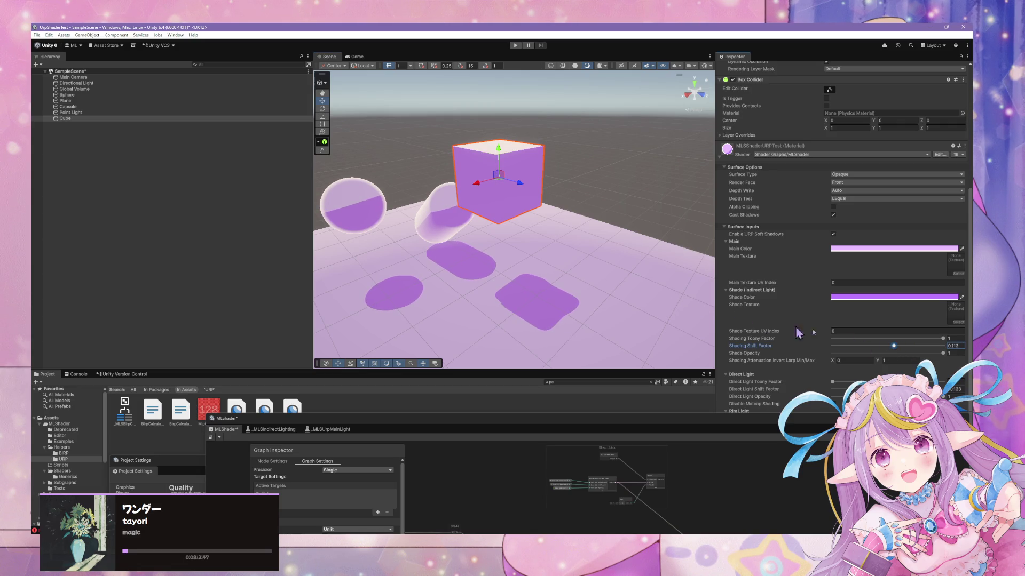
{"action": "type", "text": "0"}
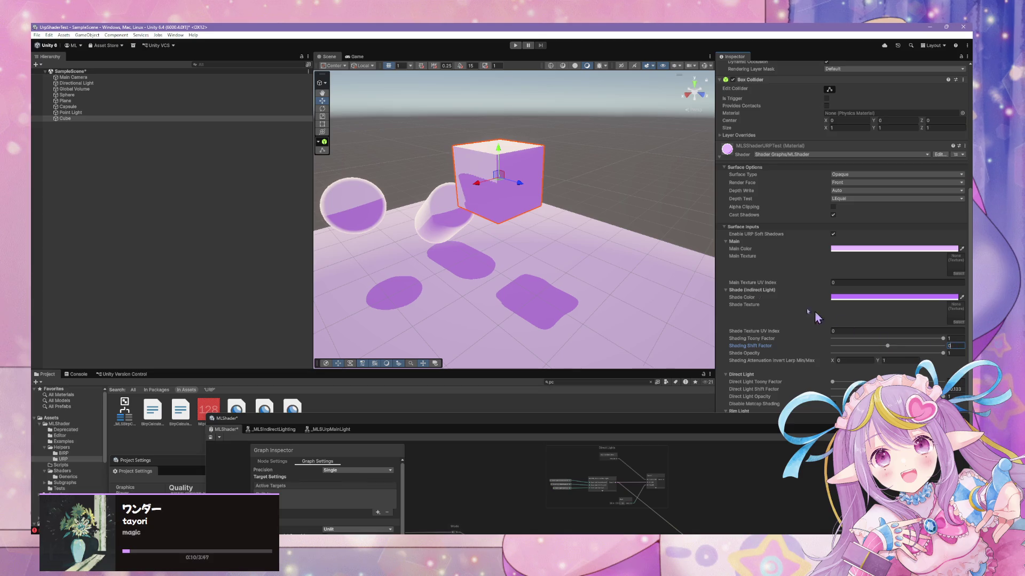
{"action": "left_click", "coordinate": [264, 408]}
{"action": "left_click", "coordinate": [854, 355]}
Step: Edit shadow max distance and use 4 cascades in percent, first split about 23.5%
{"action": "type", "text": "2"}
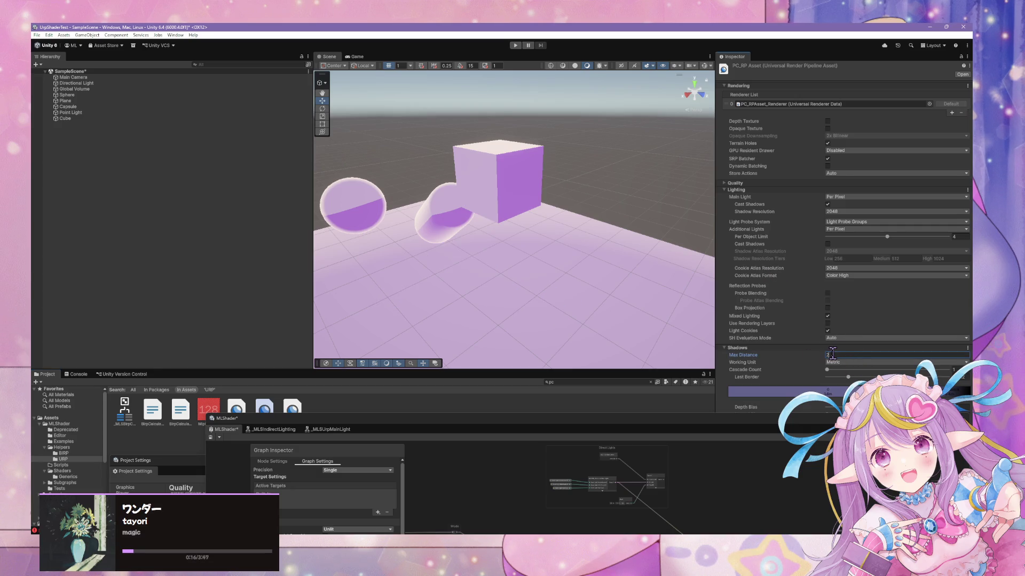
{"action": "type", "text": "100"}
{"action": "left_click_drag", "start_coordinate": [839, 371], "coordinate": [952, 370]}
{"action": "left_click_drag", "start_coordinate": [550, 227], "coordinate": [587, 251]}
{"action": "scroll", "coordinate": [863, 342], "scroll_direction": "down", "scroll_amount": 1}
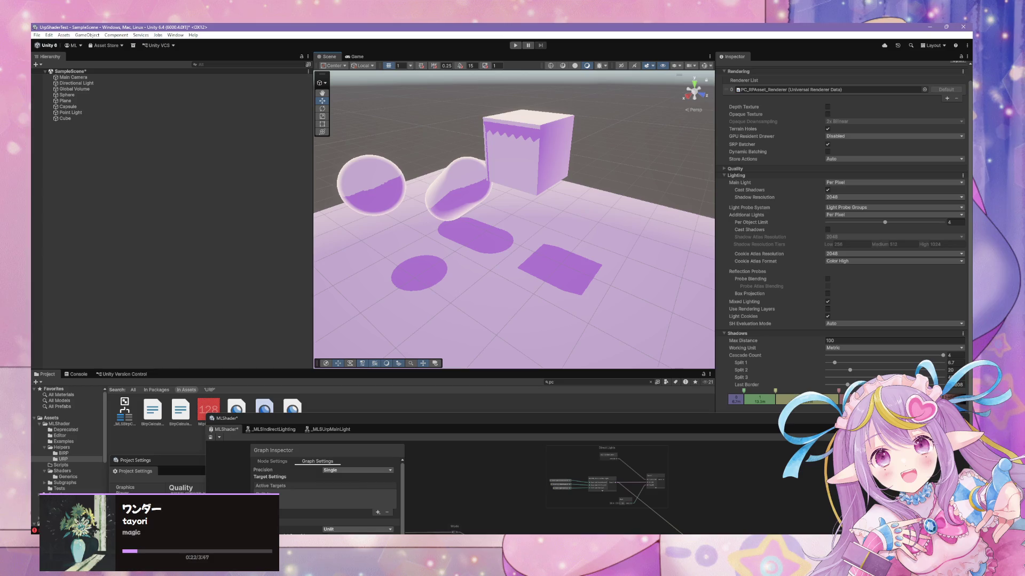
{"action": "left_click", "coordinate": [854, 348]}
{"action": "left_click", "coordinate": [838, 356]}
{"action": "left_click_drag", "start_coordinate": [847, 363], "coordinate": [883, 370]}
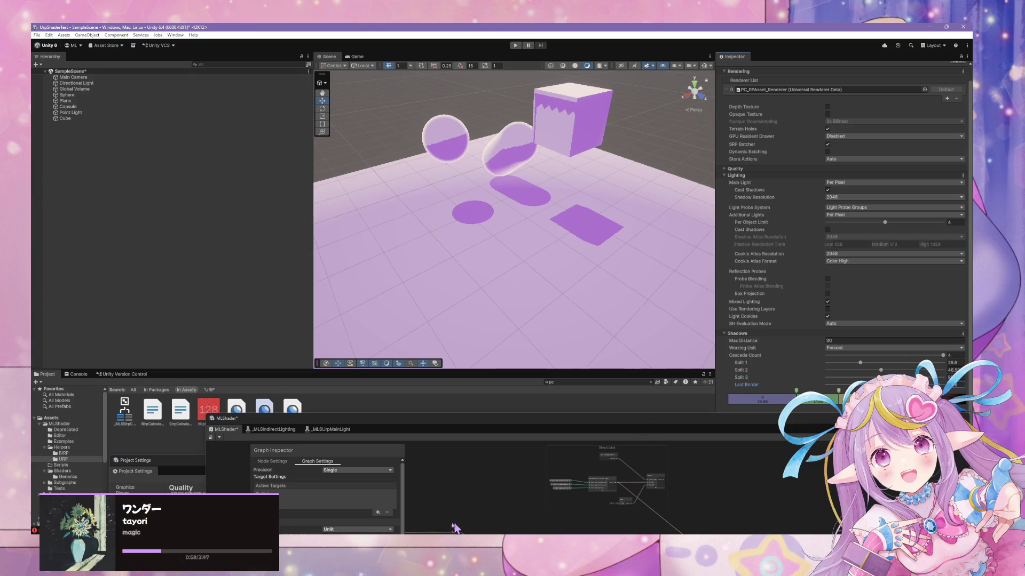
Step: Check the URP renderer data, then shrink the first shadow cascade to about 10.5%
{"action": "key", "text": "alt+Tab"}
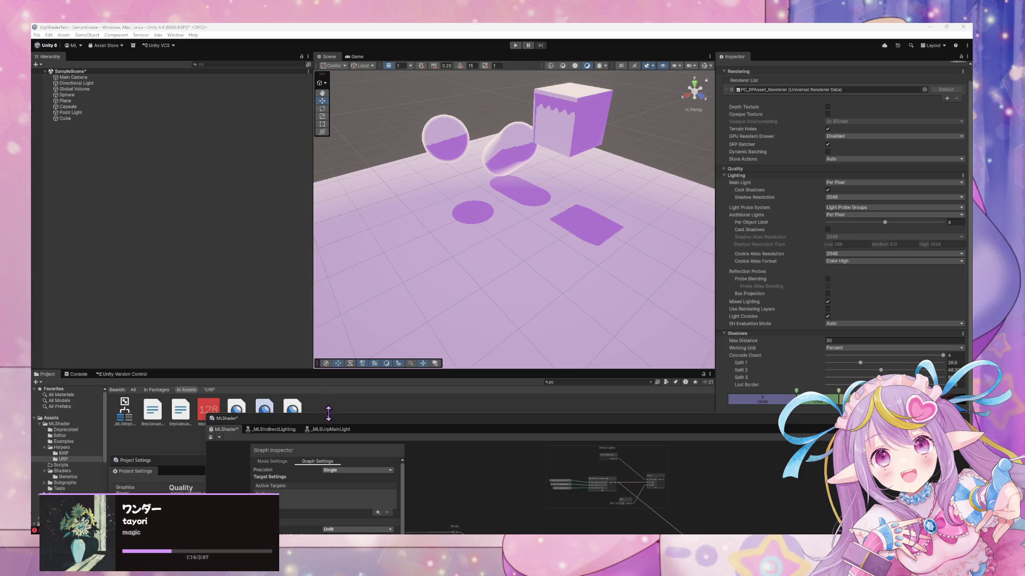
{"action": "left_click_drag", "start_coordinate": [329, 412], "coordinate": [356, 458]}
{"action": "left_click", "coordinate": [292, 414]}
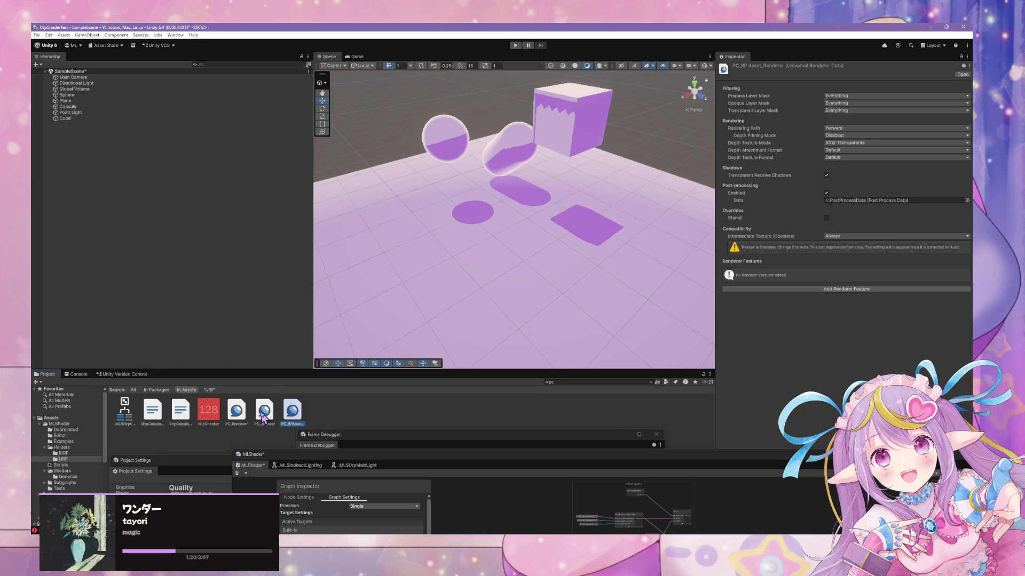
{"action": "left_click", "coordinate": [271, 409]}
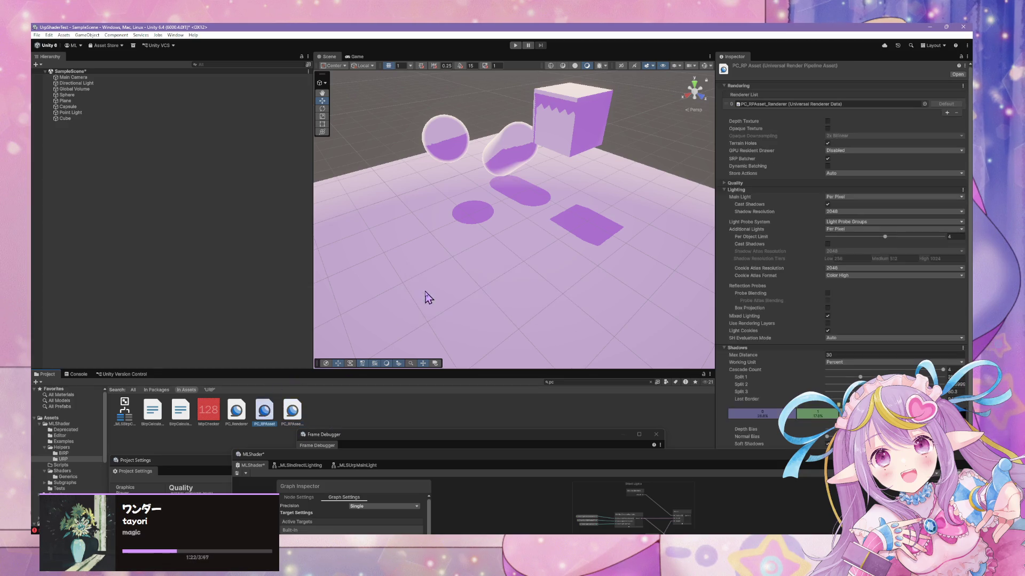
{"action": "mouse_move", "coordinate": [860, 377]}
{"action": "left_mouse_down"}
{"action": "mouse_move", "coordinate": [837, 380]}
{"action": "mouse_move", "coordinate": [873, 377]}
{"action": "left_mouse_up"}
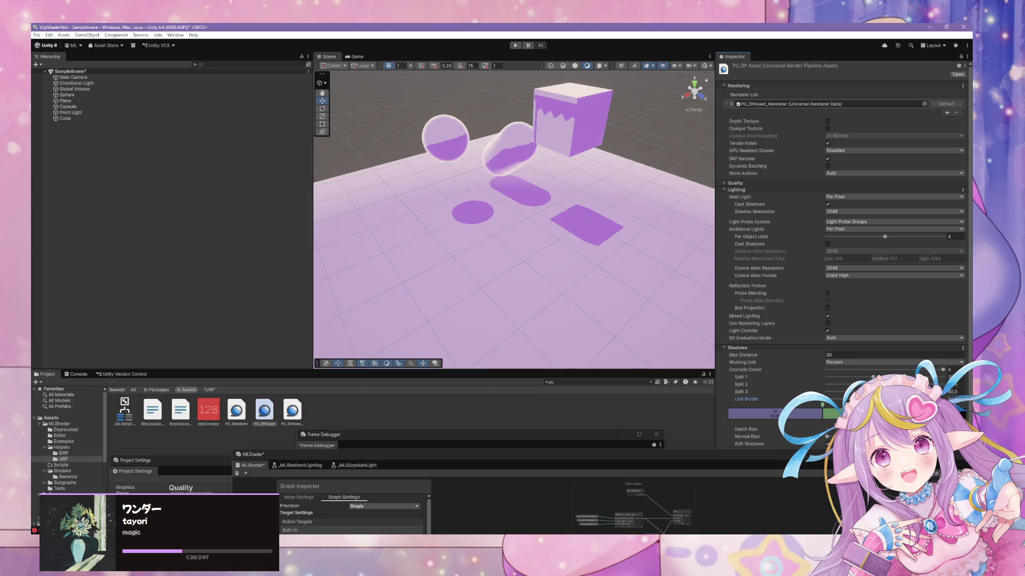
Step: Lower the Depth Bias and Normal Bias until the cube's shadow acne disappears
{"action": "scroll", "coordinate": [873, 376], "scroll_direction": "down", "scroll_amount": 1}
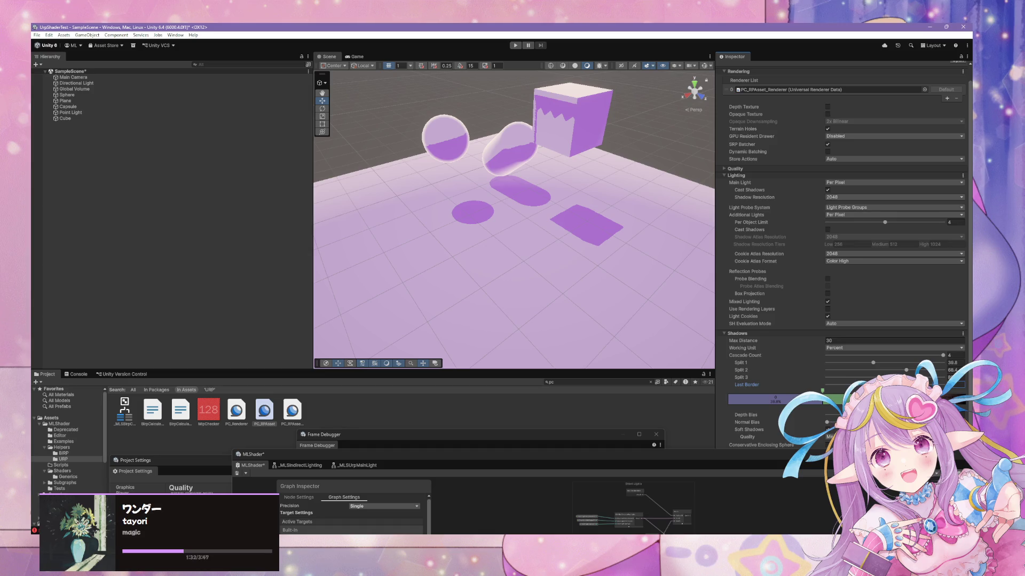
{"action": "left_click_drag", "start_coordinate": [828, 419], "coordinate": [825, 422]}
{"action": "left_click", "coordinate": [827, 422]}
{"action": "left_click_drag", "start_coordinate": [826, 422], "coordinate": [827, 422]}
{"action": "mouse_move", "coordinate": [555, 256]}
{"action": "left_mouse_down"}
{"action": "mouse_move", "coordinate": [600, 247]}
{"action": "mouse_move", "coordinate": [502, 228]}
{"action": "mouse_move", "coordinate": [670, 265]}
{"action": "mouse_move", "coordinate": [498, 239]}
{"action": "mouse_move", "coordinate": [311, 261]}
{"action": "mouse_move", "coordinate": [304, 311]}
{"action": "mouse_move", "coordinate": [670, 229]}
{"action": "mouse_move", "coordinate": [722, 231]}
{"action": "mouse_move", "coordinate": [718, 240]}
{"action": "mouse_move", "coordinate": [419, 240]}
{"action": "mouse_move", "coordinate": [155, 265]}
{"action": "mouse_move", "coordinate": [225, 272]}
{"action": "left_mouse_up"}
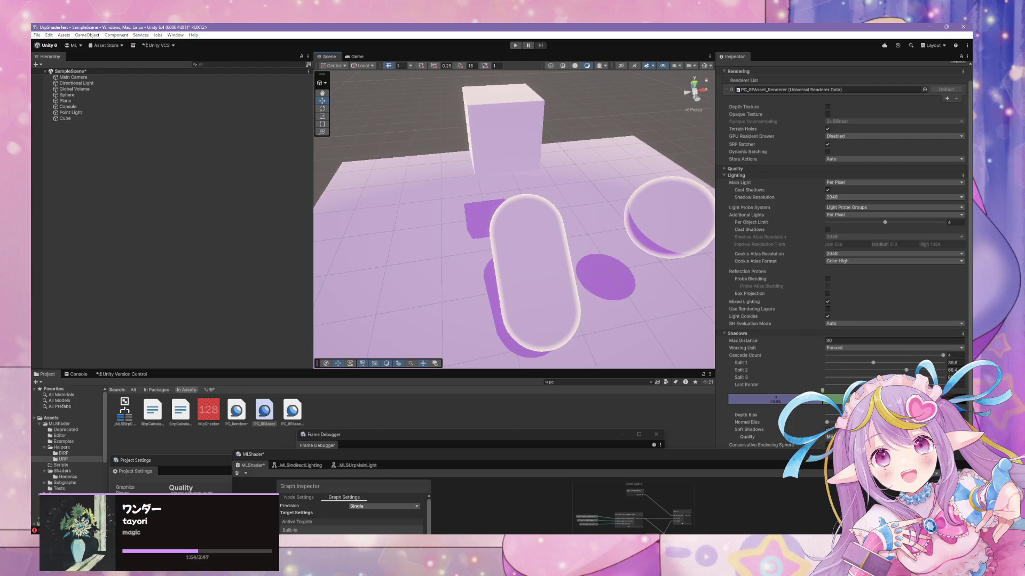
Step: Select the capsule and raise its material's Rim Light Toony Factor for brighter rims
{"action": "left_click", "coordinate": [534, 280]}
{"action": "scroll", "coordinate": [854, 320], "scroll_direction": "down", "scroll_amount": 5}
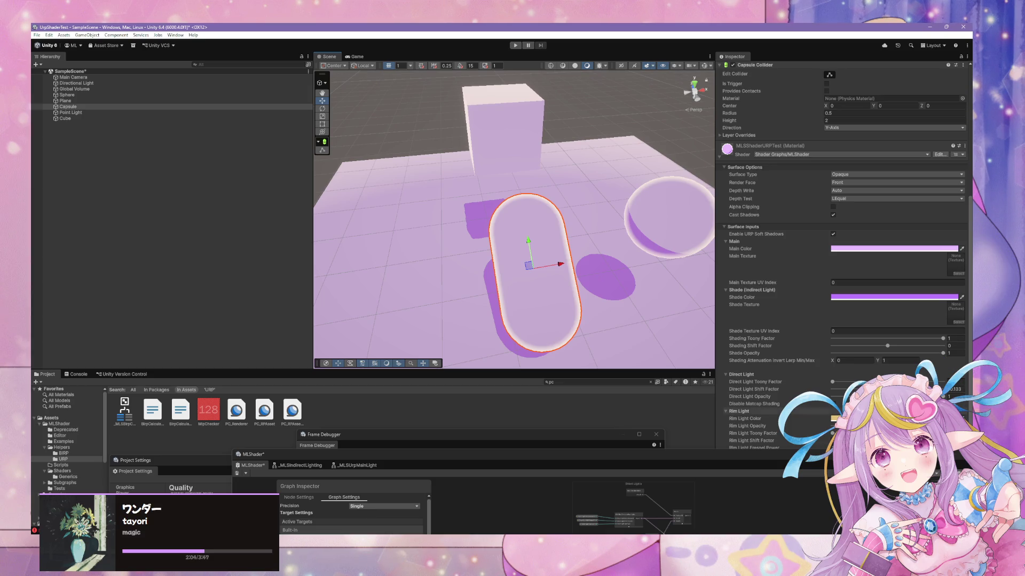
{"action": "left_click_drag", "start_coordinate": [753, 434], "coordinate": [773, 434]}
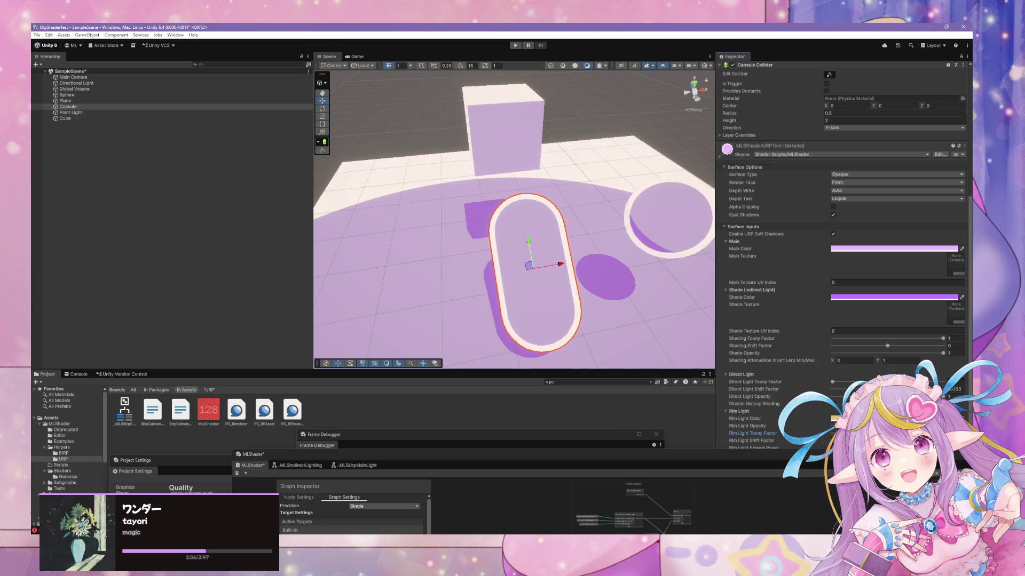
{"action": "mouse_move", "coordinate": [617, 279]}
{"action": "left_mouse_down"}
{"action": "mouse_move", "coordinate": [530, 293]}
{"action": "mouse_move", "coordinate": [508, 286]}
{"action": "mouse_move", "coordinate": [550, 310]}
{"action": "left_mouse_up"}
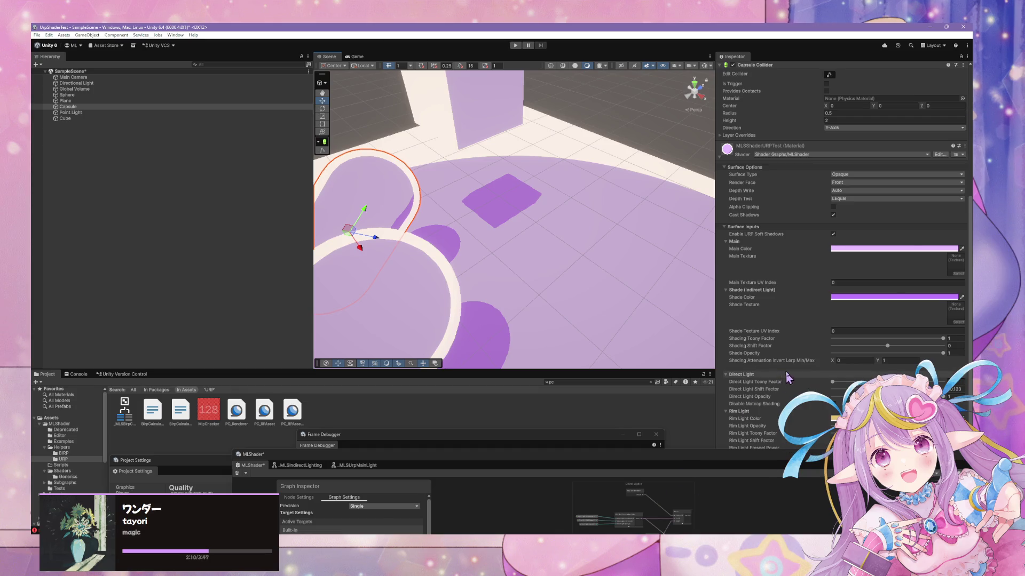
Step: Set the Main Color to deep purple, then switch to the other Unity project
{"action": "left_click", "coordinate": [902, 249]}
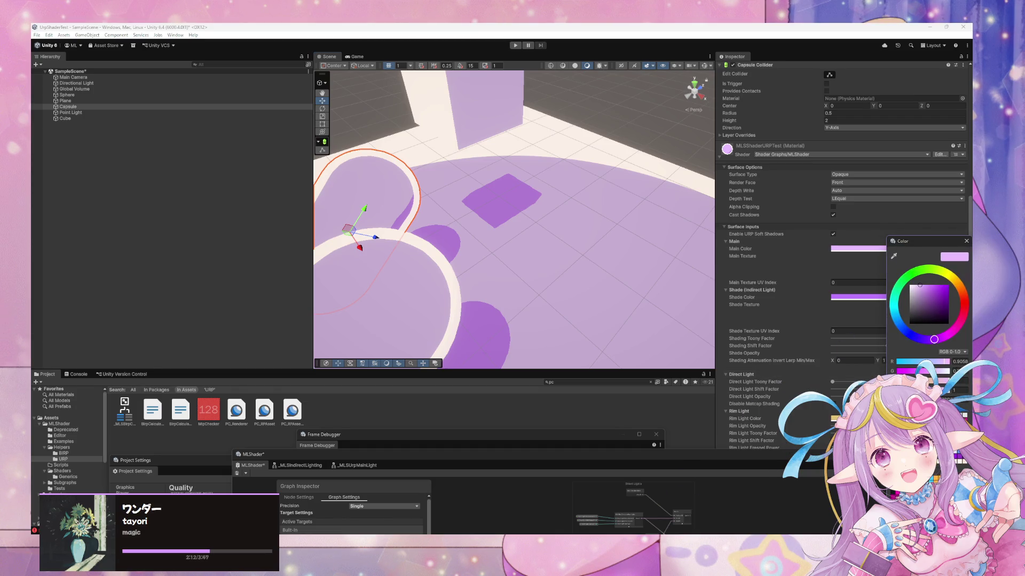
{"action": "left_click_drag", "start_coordinate": [919, 285], "coordinate": [930, 285]}
{"action": "left_click_drag", "start_coordinate": [908, 241], "coordinate": [870, 261]}
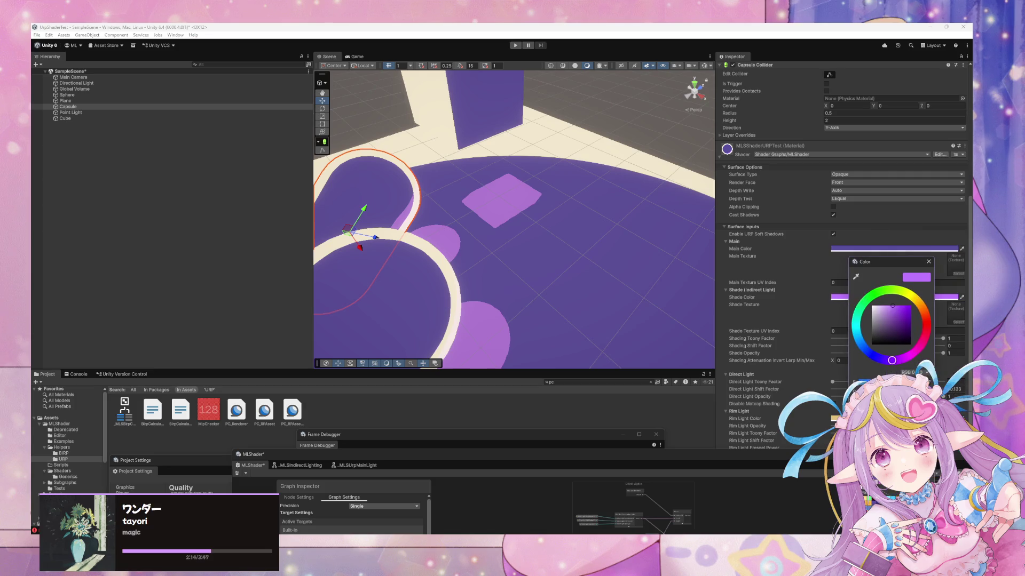
{"action": "mouse_move", "coordinate": [641, 251]}
{"action": "left_mouse_down"}
{"action": "mouse_move", "coordinate": [453, 290]}
{"action": "mouse_move", "coordinate": [439, 249]}
{"action": "mouse_move", "coordinate": [448, 245]}
{"action": "left_mouse_up"}
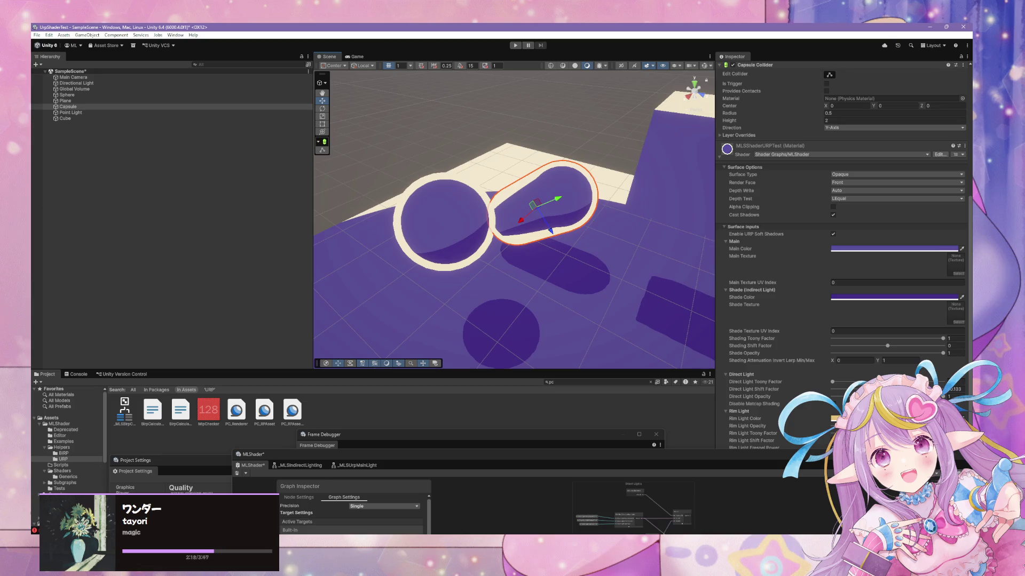
{"action": "left_click", "coordinate": [503, 499]}
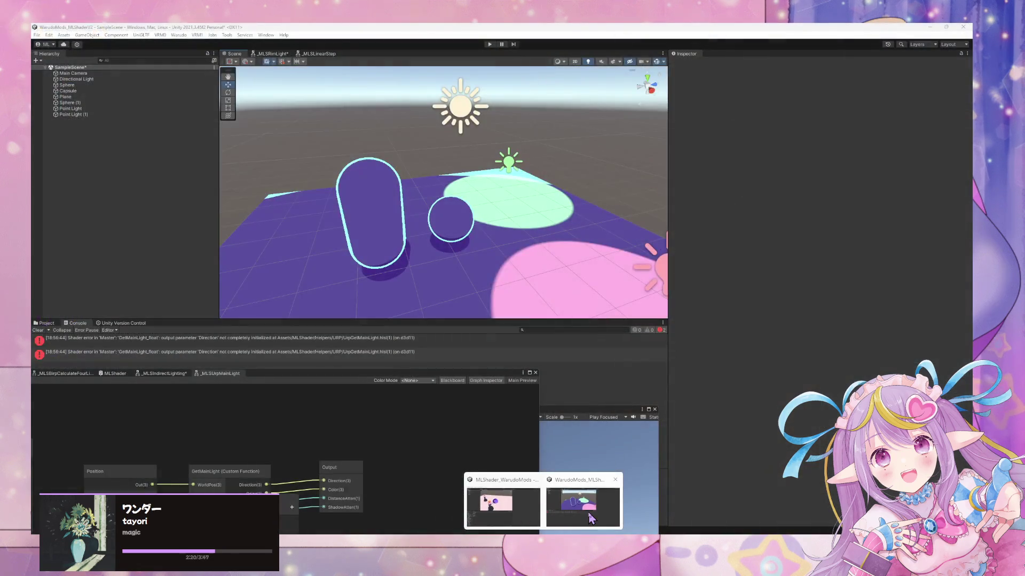
Step: Change the BIRP capsule's rim light colour from cyan to near-white
{"action": "left_click", "coordinate": [361, 219]}
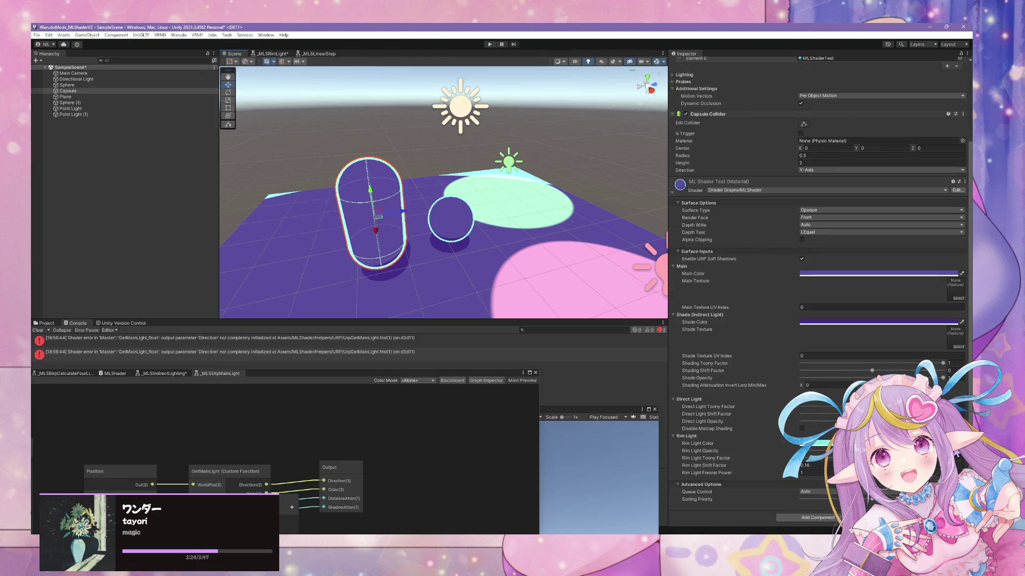
{"action": "left_click", "coordinate": [879, 322]}
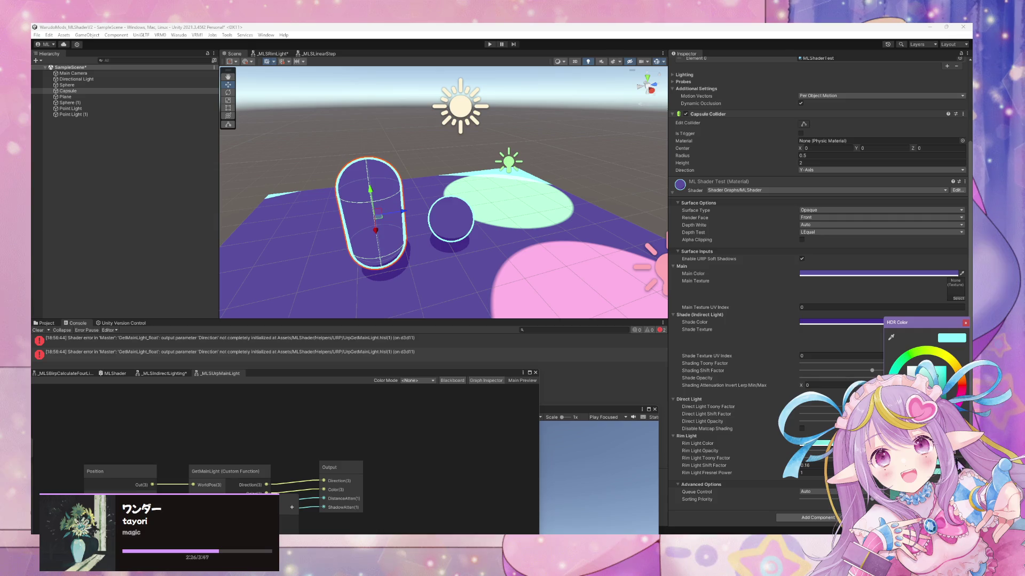
{"action": "left_click_drag", "start_coordinate": [942, 385], "coordinate": [940, 369]}
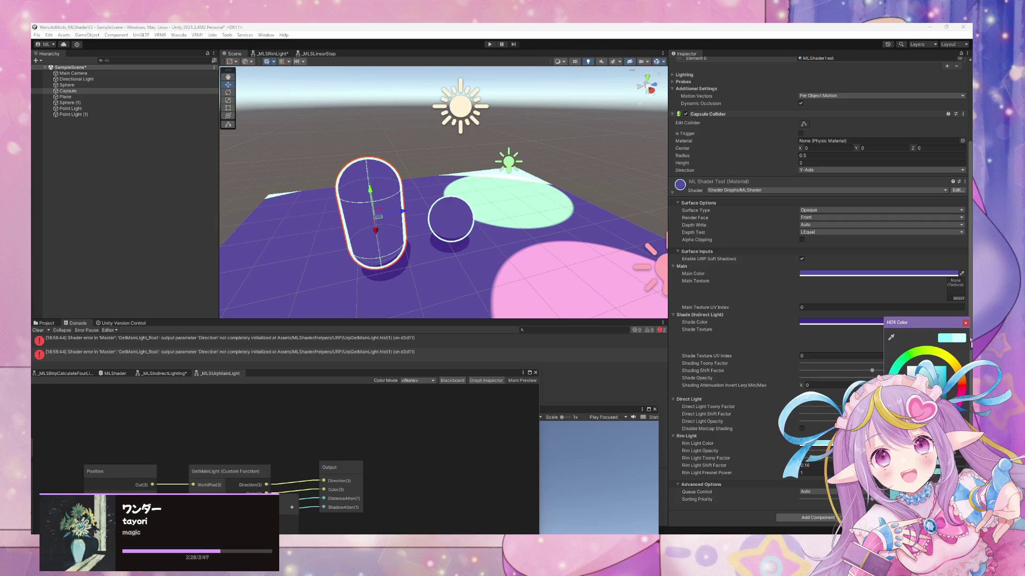
{"action": "mouse_move", "coordinate": [548, 315]}
{"action": "left_mouse_down"}
{"action": "mouse_move", "coordinate": [588, 170]}
{"action": "mouse_move", "coordinate": [542, 283]}
{"action": "mouse_move", "coordinate": [430, 172]}
{"action": "mouse_move", "coordinate": [409, 209]}
{"action": "mouse_move", "coordinate": [359, 229]}
{"action": "mouse_move", "coordinate": [218, 229]}
{"action": "mouse_move", "coordinate": [208, 203]}
{"action": "mouse_move", "coordinate": [224, 183]}
{"action": "mouse_move", "coordinate": [348, 86]}
{"action": "left_mouse_up"}
{"action": "left_click", "coordinate": [588, 169]}
Step: Copy the Directional Light's whole Transform component
{"action": "left_click", "coordinate": [435, 95]}
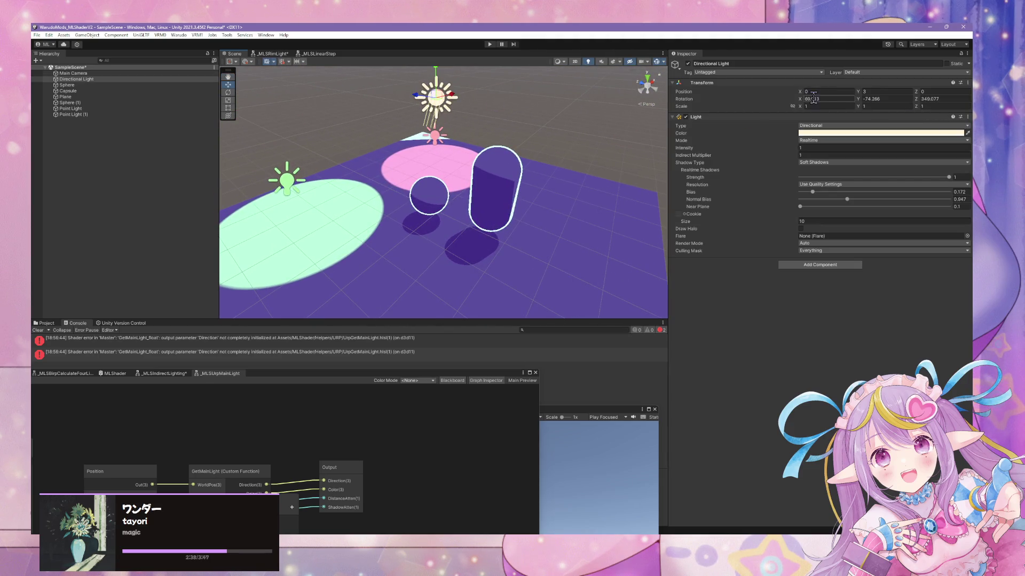
{"action": "left_click", "coordinate": [967, 82]}
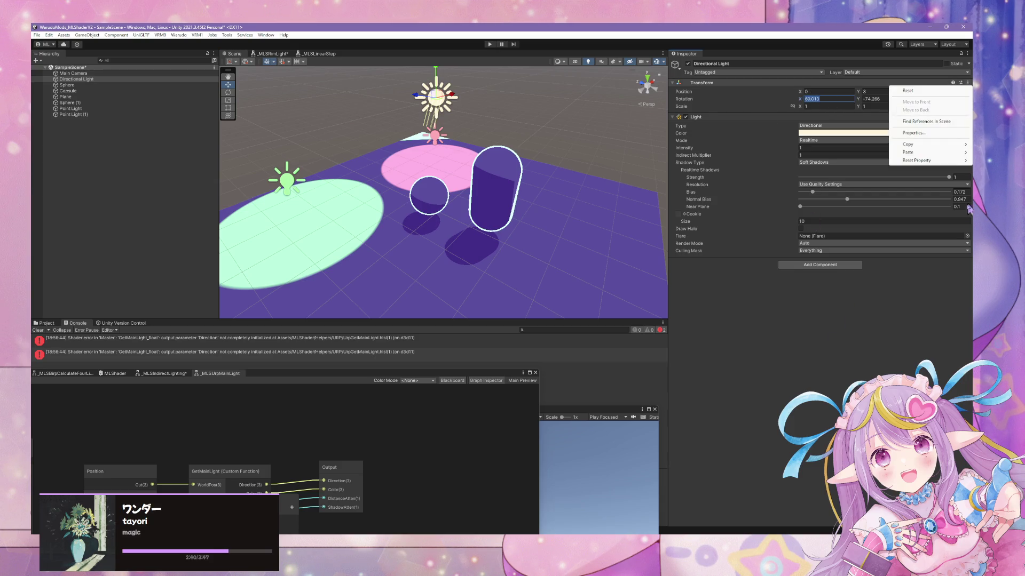
{"action": "mouse_move", "coordinate": [908, 144]}
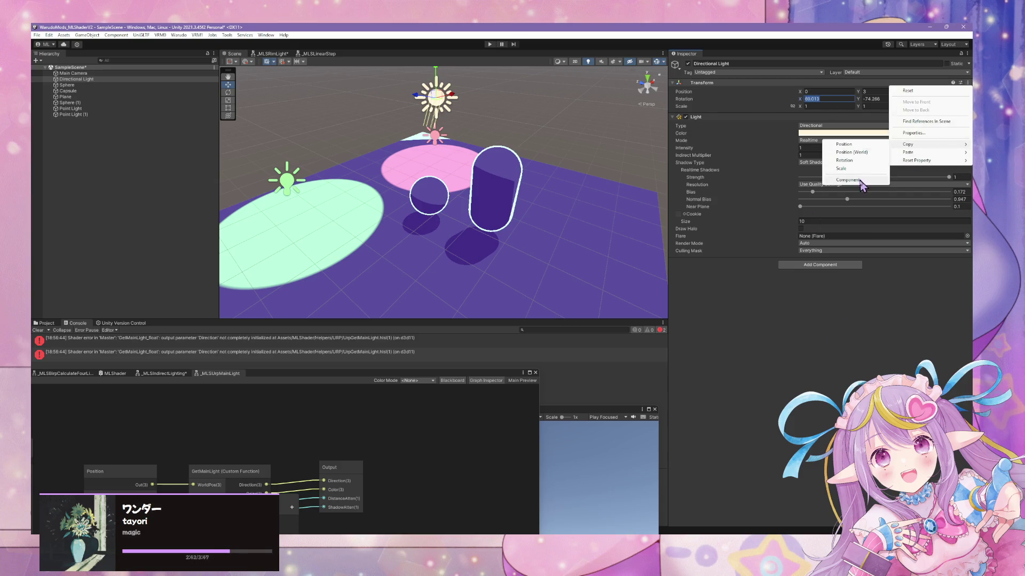
{"action": "left_click", "coordinate": [866, 181]}
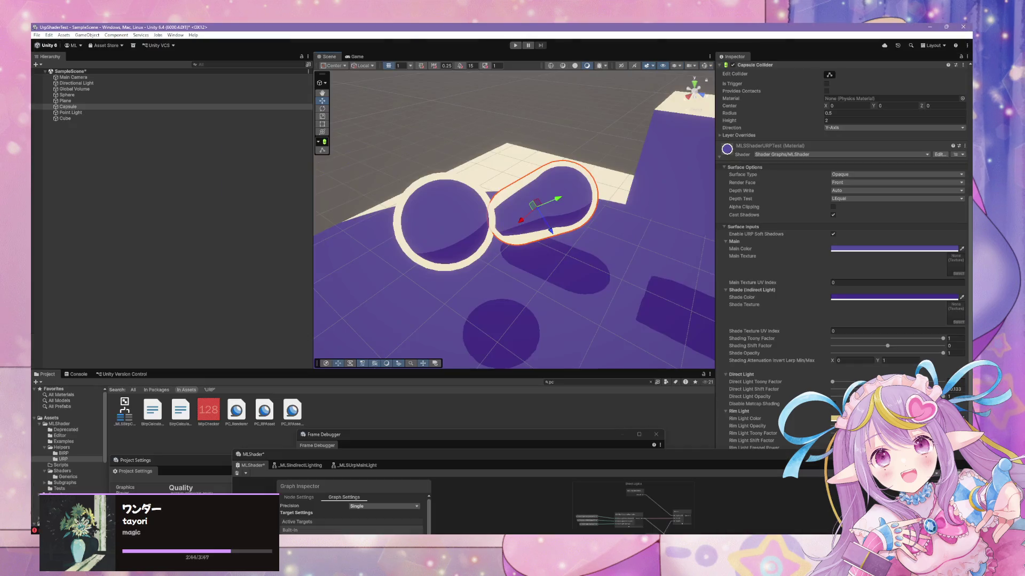
Step: Paste the Transform onto the URP Directional Light, giving rotation 68.013, -74.266, 349.077
{"action": "mouse_move", "coordinate": [617, 262]}
{"action": "left_mouse_down"}
{"action": "mouse_move", "coordinate": [598, 237]}
{"action": "mouse_move", "coordinate": [534, 213]}
{"action": "left_mouse_up"}
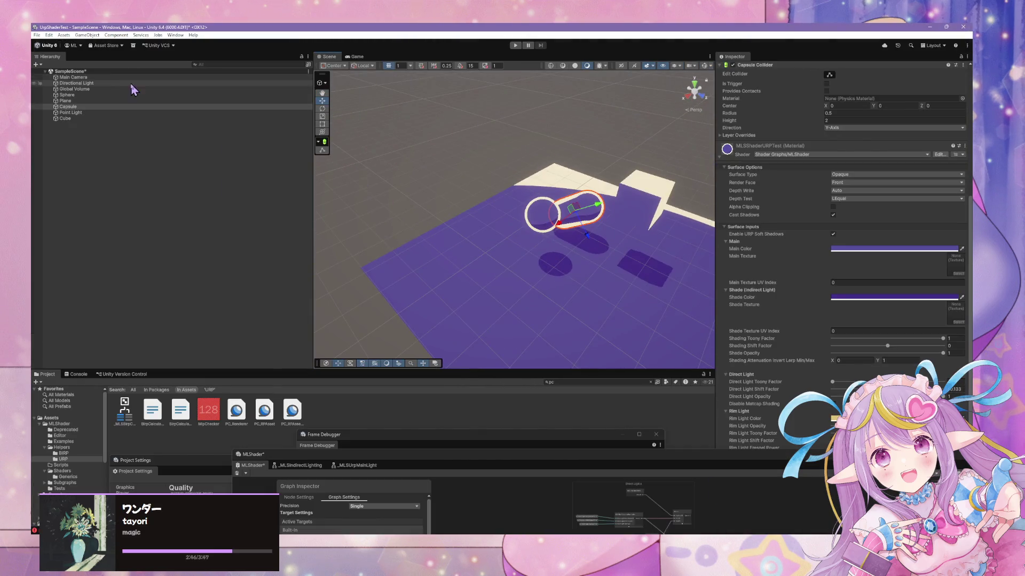
{"action": "left_click", "coordinate": [137, 84]}
{"action": "left_click", "coordinate": [968, 86]}
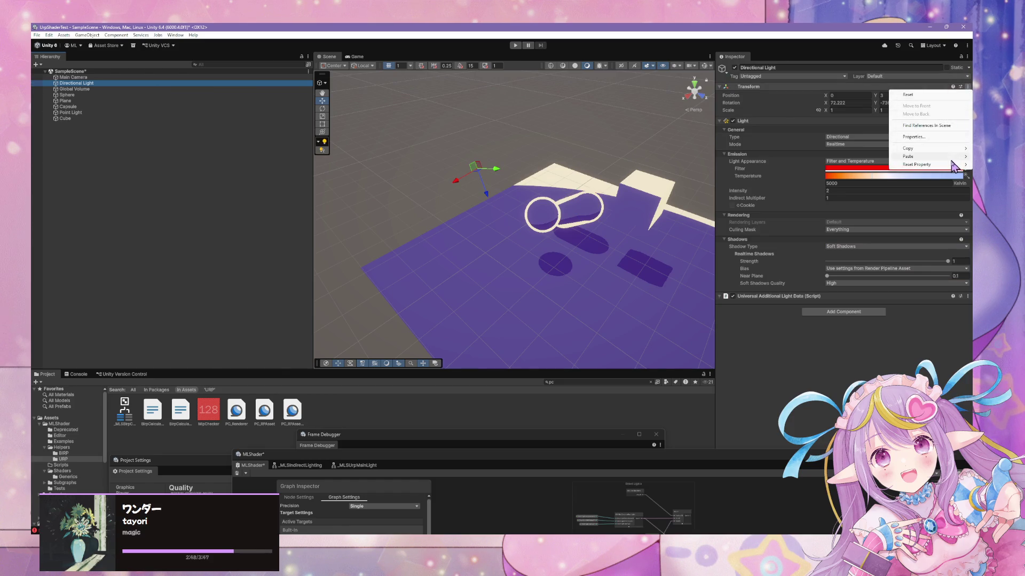
{"action": "mouse_move", "coordinate": [922, 167]}
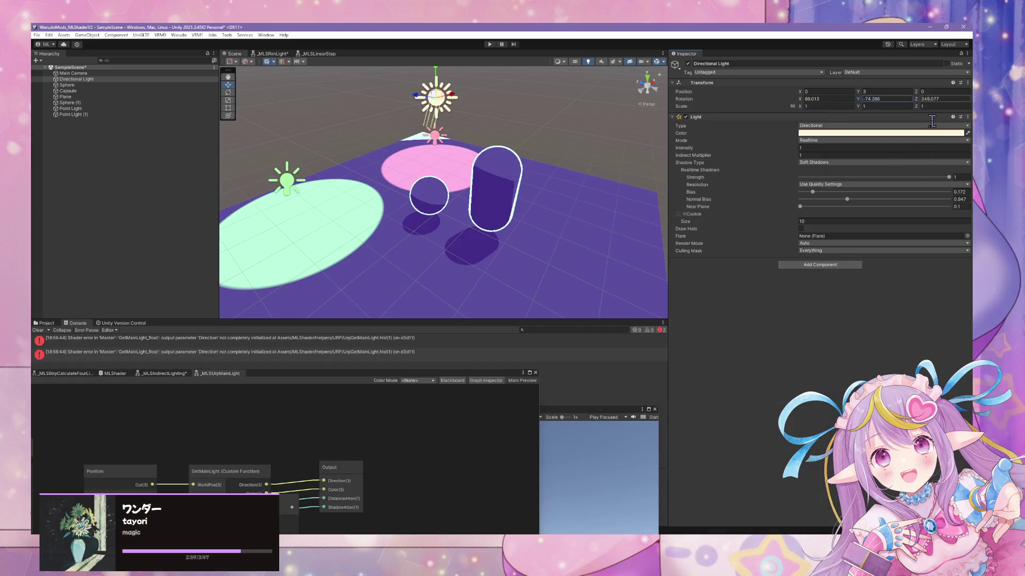
{"action": "left_click", "coordinate": [942, 100]}
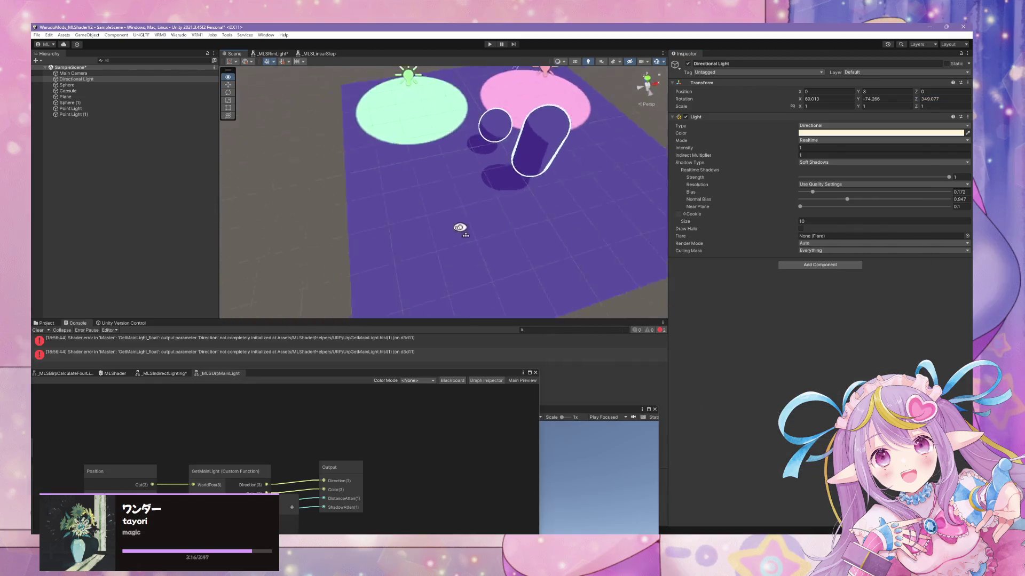
Step: Arrange the URP window beside the BIRP one and select the URP capsule
{"action": "mouse_move", "coordinate": [384, 255]}
{"action": "left_mouse_down"}
{"action": "mouse_move", "coordinate": [331, 251]}
{"action": "mouse_move", "coordinate": [432, 211]}
{"action": "left_mouse_up"}
{"action": "left_click", "coordinate": [432, 211]}
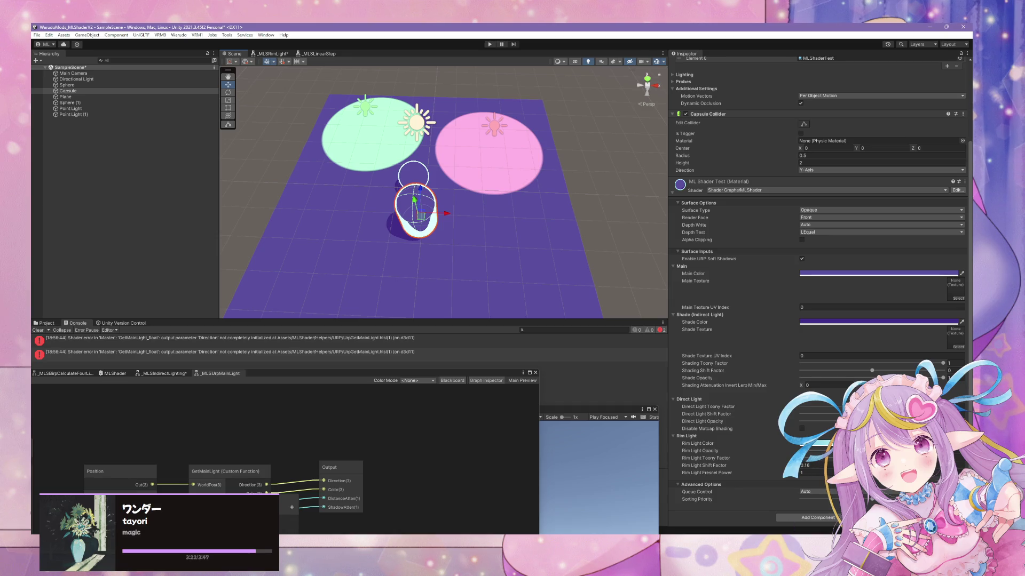
{"action": "left_click", "coordinate": [728, 530]}
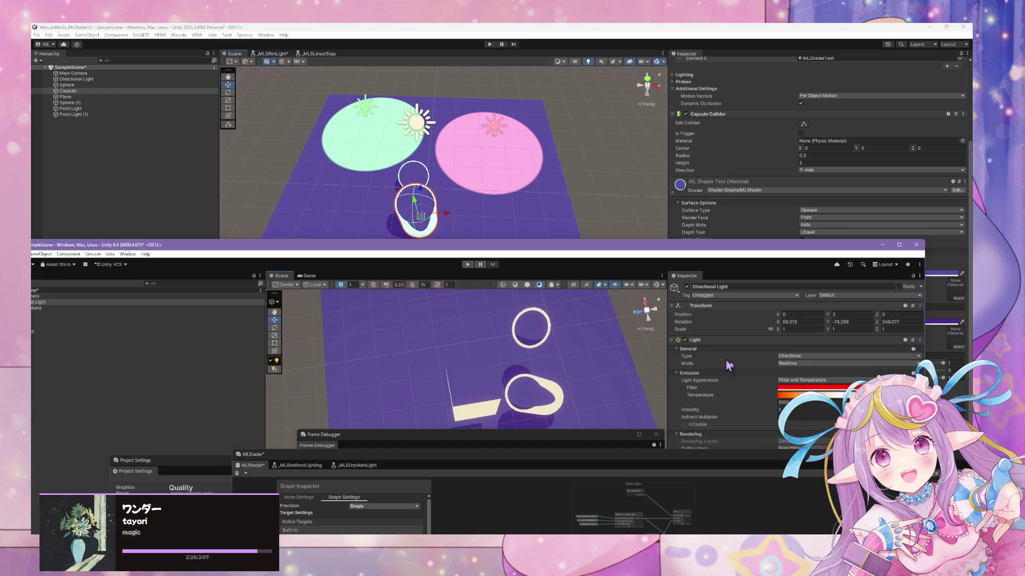
{"action": "mouse_move", "coordinate": [734, 249]}
{"action": "left_mouse_down"}
{"action": "mouse_move", "coordinate": [564, 207]}
{"action": "mouse_move", "coordinate": [427, 101]}
{"action": "left_mouse_up"}
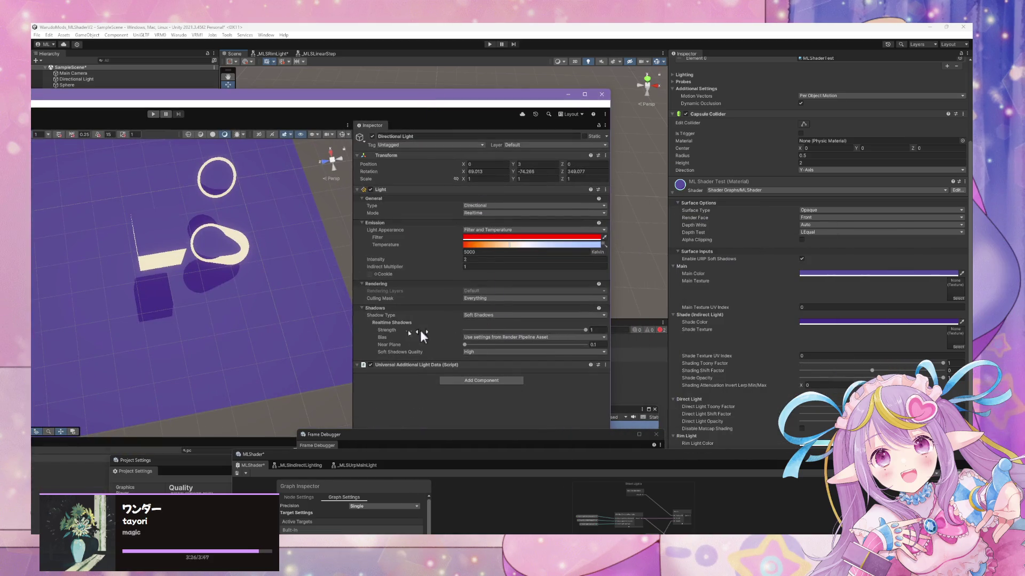
{"action": "left_click", "coordinate": [240, 256]}
{"action": "scroll", "coordinate": [539, 401], "scroll_direction": "down", "scroll_amount": 10}
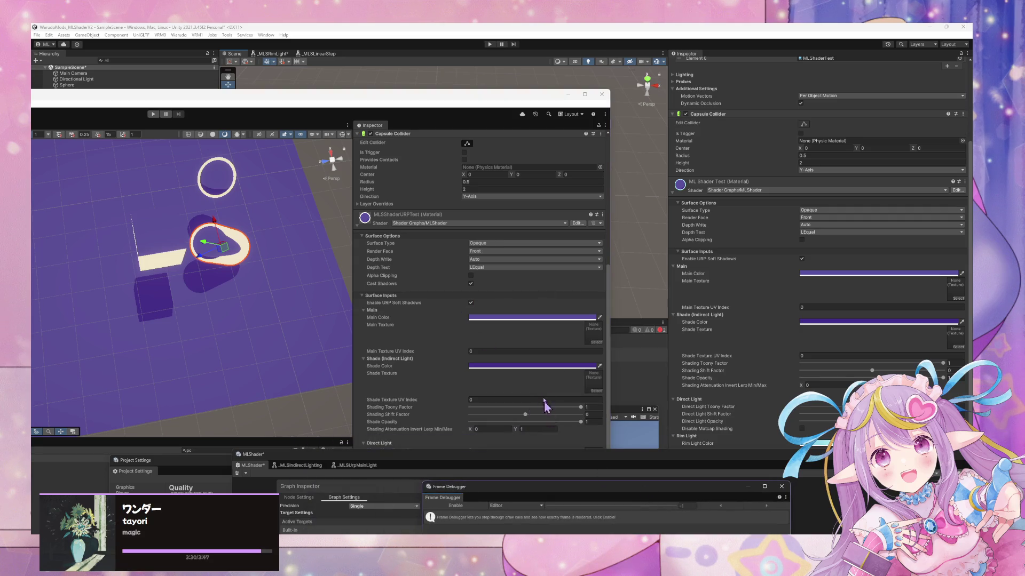
{"action": "left_click_drag", "start_coordinate": [499, 101], "coordinate": [420, 60]}
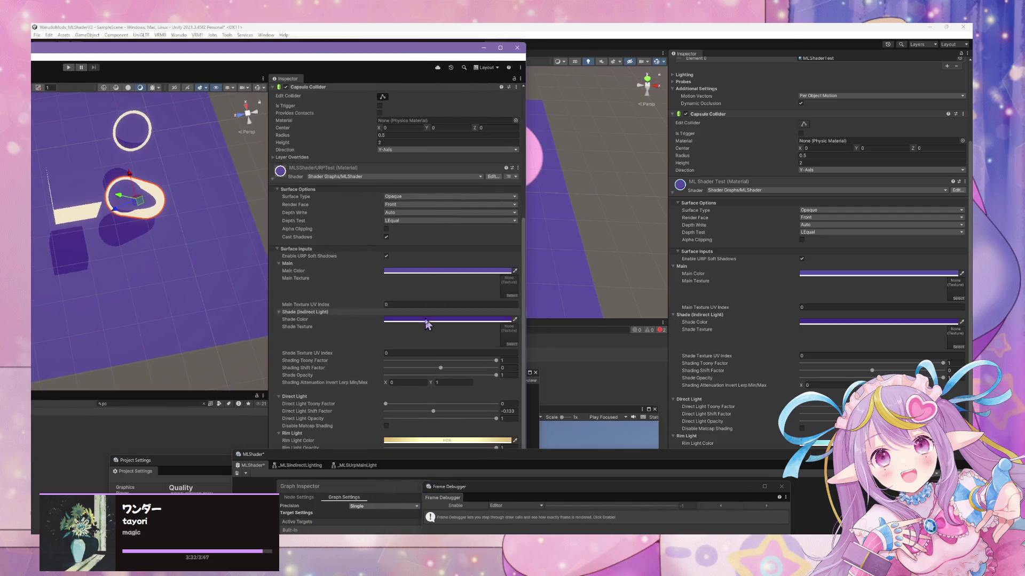
{"action": "left_click_drag", "start_coordinate": [368, 451], "coordinate": [371, 478]}
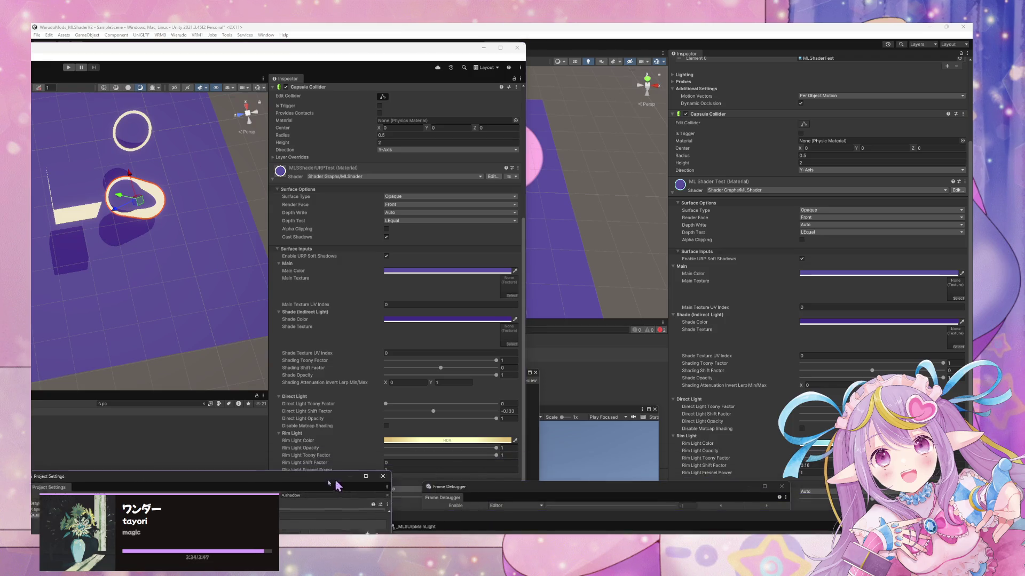
Step: Set Rim Light Shift Factor to 0.16 and make the rim colour pale cyan
{"action": "left_click", "coordinate": [395, 469]}
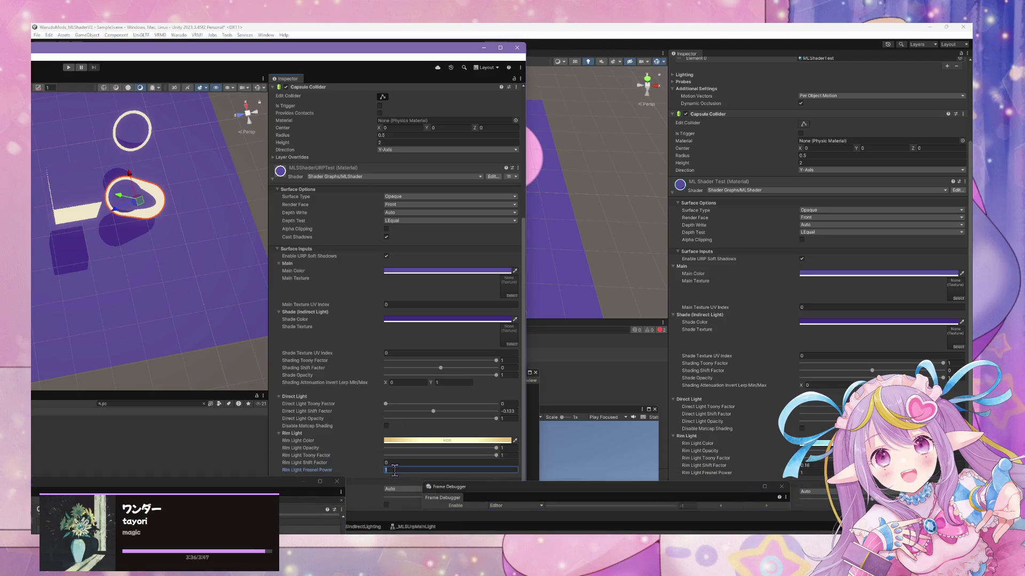
{"action": "left_click", "coordinate": [368, 462]}
{"action": "type", "text": "0.16"}
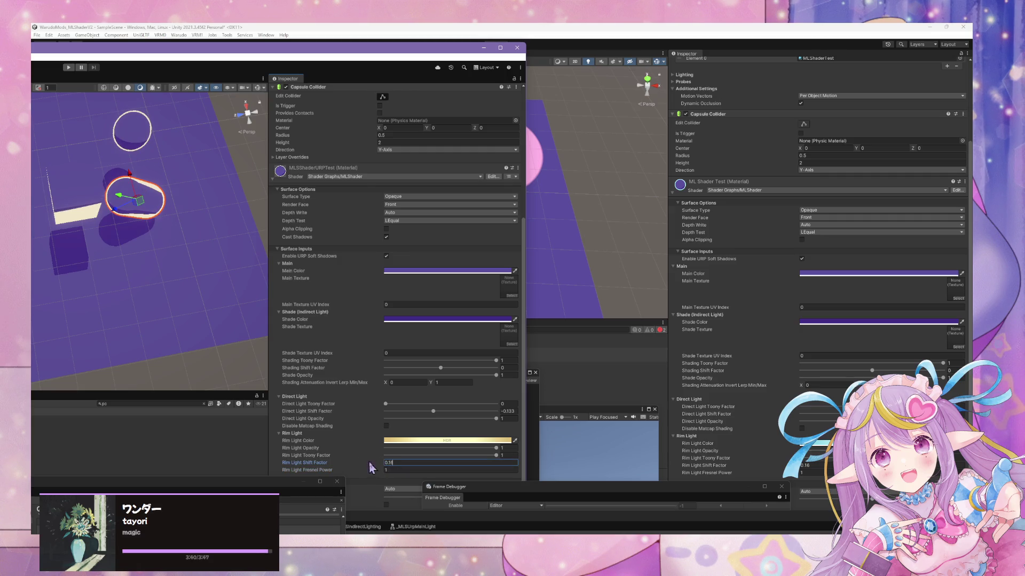
{"action": "left_click", "coordinate": [401, 439]}
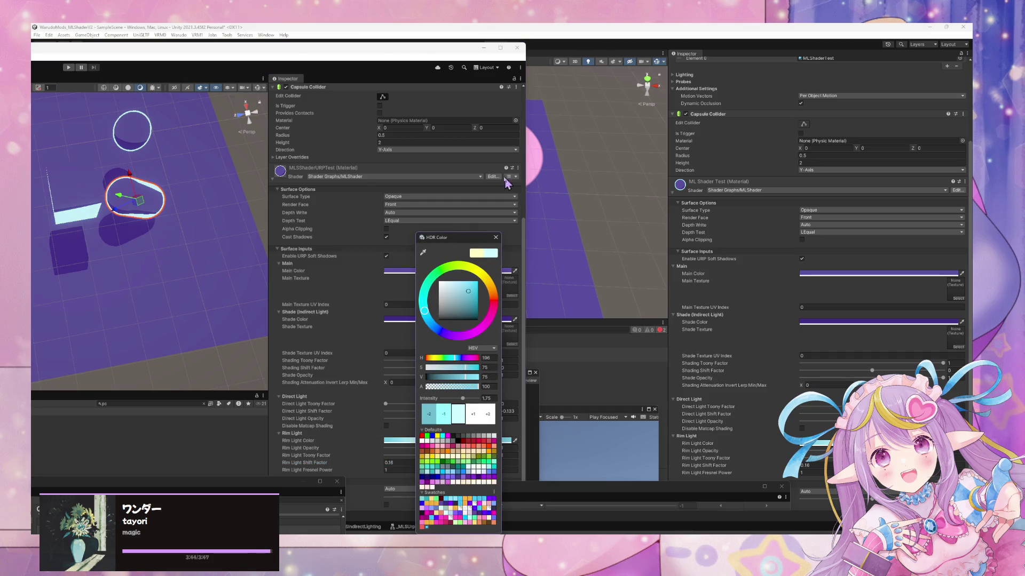
{"action": "left_click", "coordinate": [497, 240]}
{"action": "left_click_drag", "start_coordinate": [479, 226], "coordinate": [320, 192]}
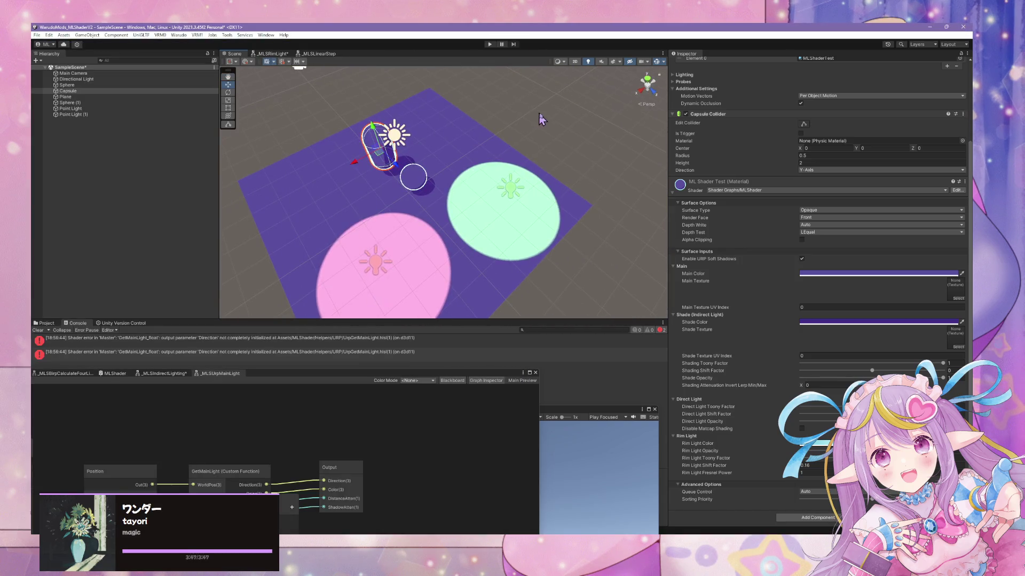
Step: Zoom the BIRP view out over the whole plane and reposition the URP window
{"action": "left_click", "coordinate": [513, 151]}
{"action": "scroll", "coordinate": [427, 144], "scroll_direction": "up", "scroll_amount": 5}
{"action": "mouse_move", "coordinate": [427, 145]}
{"action": "left_mouse_down"}
{"action": "mouse_move", "coordinate": [594, 195]}
{"action": "mouse_move", "coordinate": [418, 160]}
{"action": "left_mouse_up"}
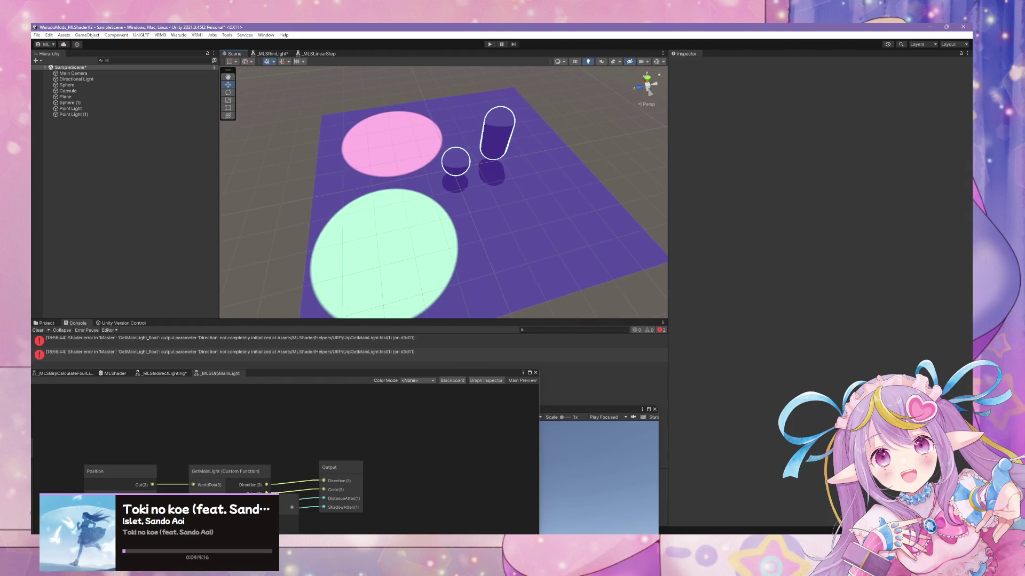
{"action": "key", "text": "alt+Tab"}
{"action": "left_click_drag", "start_coordinate": [179, 211], "coordinate": [52, 222]}
{"action": "mouse_move", "coordinate": [184, 61]}
{"action": "left_mouse_down"}
{"action": "mouse_move", "coordinate": [419, 129]}
{"action": "mouse_move", "coordinate": [861, 215]}
{"action": "mouse_move", "coordinate": [865, 226]}
{"action": "left_mouse_up"}
{"action": "mouse_move", "coordinate": [535, 216]}
{"action": "left_mouse_down"}
{"action": "mouse_move", "coordinate": [856, 149]}
{"action": "mouse_move", "coordinate": [810, 143]}
{"action": "left_mouse_up"}
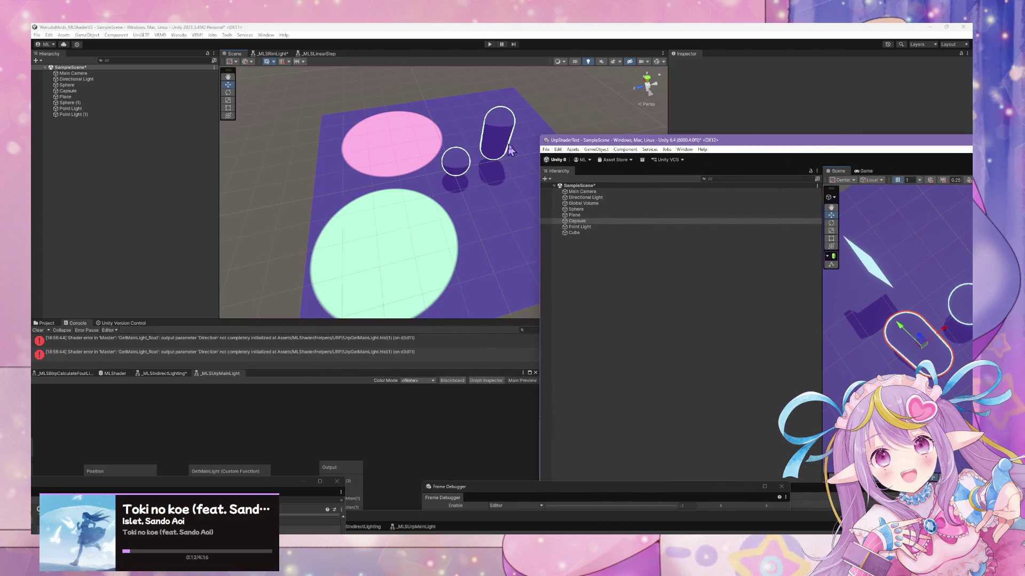
Step: Detach both projects' Scene views into floating windows placed side by side
{"action": "mouse_move", "coordinate": [236, 56]}
{"action": "left_mouse_down"}
{"action": "mouse_move", "coordinate": [309, 155]}
{"action": "mouse_move", "coordinate": [457, 235]}
{"action": "mouse_move", "coordinate": [476, 210]}
{"action": "mouse_move", "coordinate": [470, 173]}
{"action": "left_mouse_up"}
{"action": "mouse_move", "coordinate": [323, 63]}
{"action": "left_mouse_down"}
{"action": "mouse_move", "coordinate": [238, 273]}
{"action": "mouse_move", "coordinate": [366, 309]}
{"action": "mouse_move", "coordinate": [273, 145]}
{"action": "mouse_move", "coordinate": [180, 75]}
{"action": "mouse_move", "coordinate": [141, 78]}
{"action": "left_mouse_up"}
{"action": "key", "text": "alt+Tab"}
{"action": "mouse_move", "coordinate": [837, 170]}
{"action": "left_mouse_down"}
{"action": "mouse_move", "coordinate": [668, 316]}
{"action": "mouse_move", "coordinate": [685, 148]}
{"action": "left_mouse_up"}
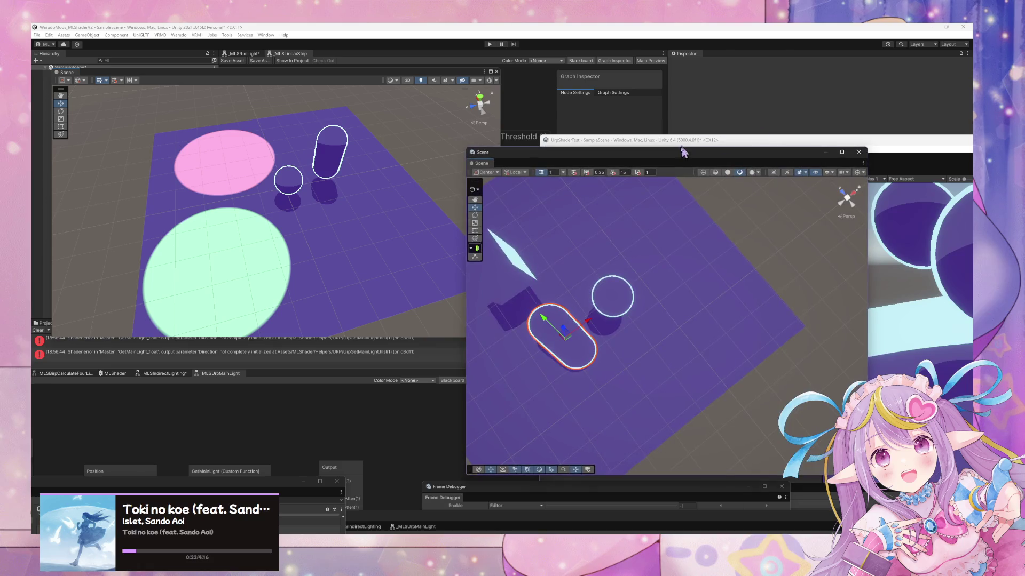
{"action": "mouse_move", "coordinate": [581, 161]}
{"action": "left_mouse_down"}
{"action": "mouse_move", "coordinate": [610, 139]}
{"action": "mouse_move", "coordinate": [636, 79]}
{"action": "left_mouse_up"}
{"action": "mouse_move", "coordinate": [667, 240]}
{"action": "left_mouse_down"}
{"action": "mouse_move", "coordinate": [713, 290]}
{"action": "mouse_move", "coordinate": [568, 189]}
{"action": "mouse_move", "coordinate": [416, 132]}
{"action": "mouse_move", "coordinate": [114, 158]}
{"action": "mouse_move", "coordinate": [312, 187]}
{"action": "left_mouse_up"}
Step: Compare both scenes from left, front, right and overhead angles, then select the BIRP capsule
{"action": "left_click", "coordinate": [470, 109]}
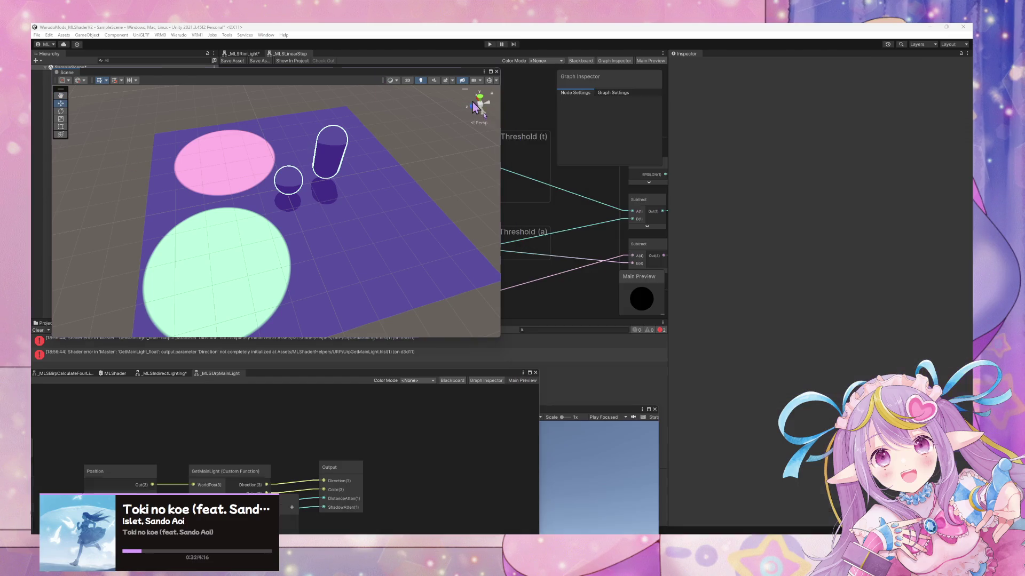
{"action": "left_click", "coordinate": [487, 112]}
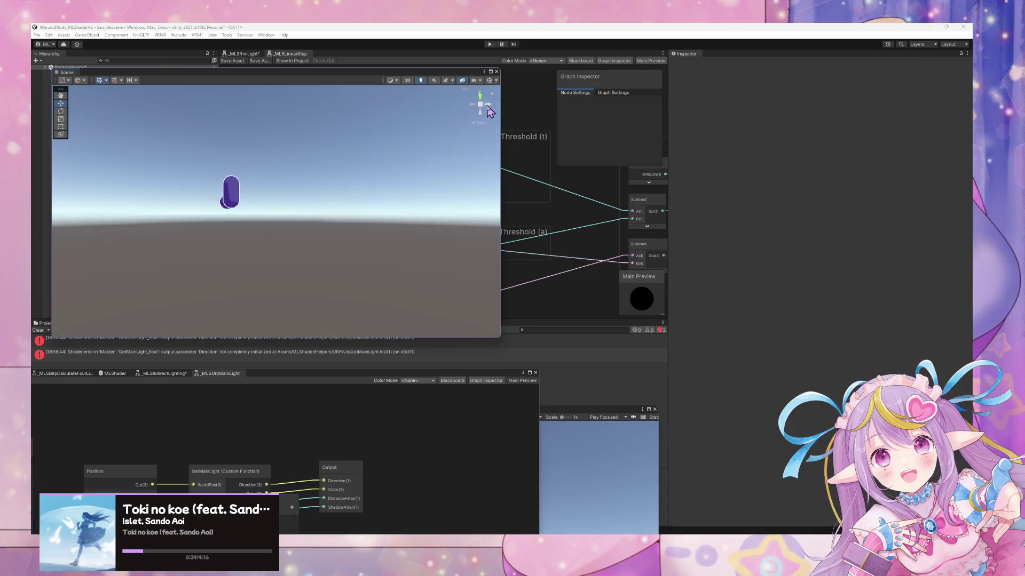
{"action": "left_click", "coordinate": [487, 112]}
{"action": "mouse_move", "coordinate": [411, 133]}
{"action": "left_mouse_down"}
{"action": "mouse_move", "coordinate": [394, 160]}
{"action": "mouse_move", "coordinate": [346, 165]}
{"action": "left_mouse_up"}
{"action": "scroll", "coordinate": [345, 166], "scroll_direction": "up", "scroll_amount": 6}
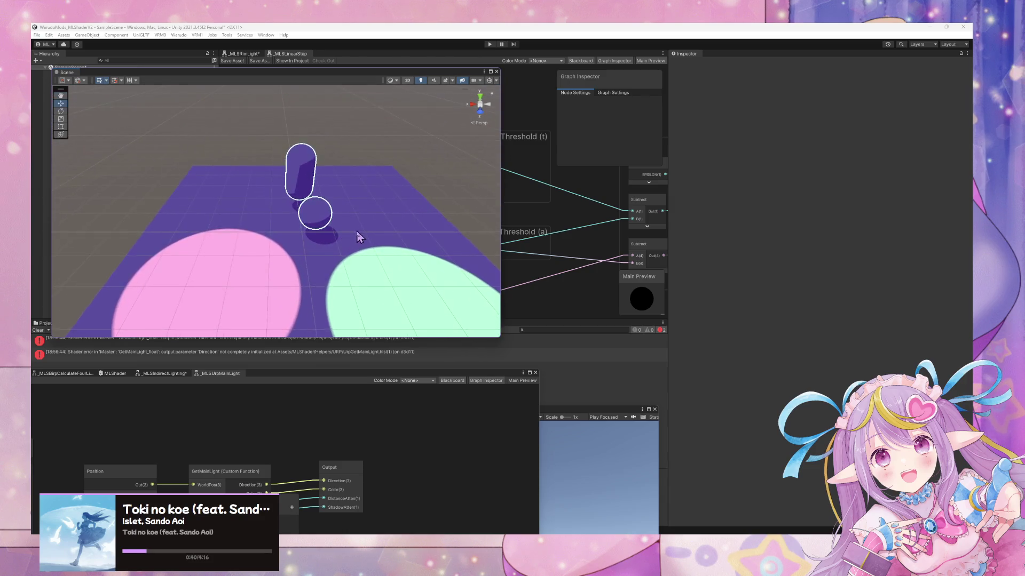
{"action": "left_click_drag", "start_coordinate": [358, 236], "coordinate": [377, 257]}
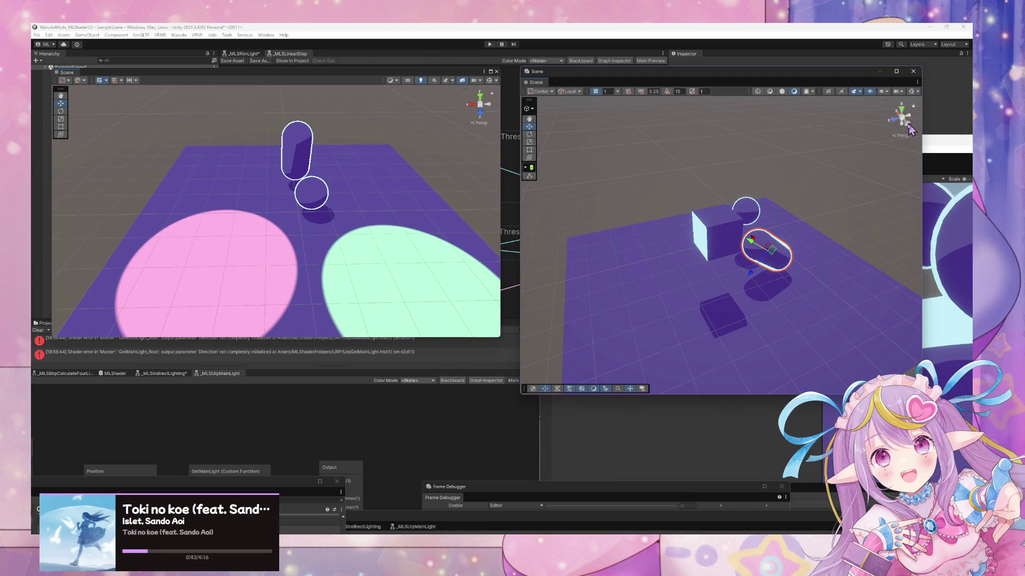
{"action": "left_click", "coordinate": [912, 127]}
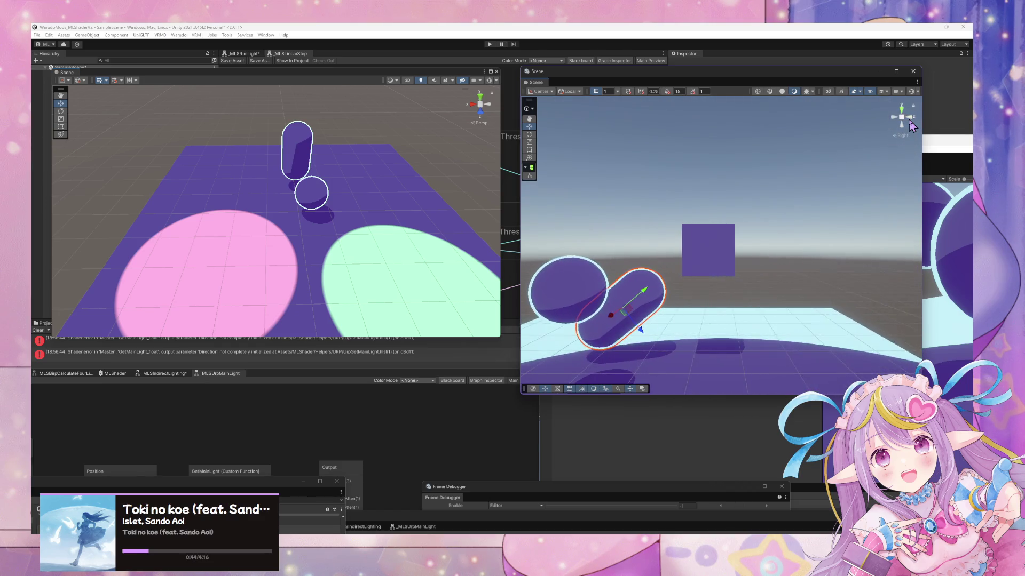
{"action": "mouse_move", "coordinate": [774, 278]}
{"action": "left_mouse_down"}
{"action": "mouse_move", "coordinate": [795, 291]}
{"action": "mouse_move", "coordinate": [755, 253]}
{"action": "mouse_move", "coordinate": [686, 303]}
{"action": "left_mouse_up"}
{"action": "key", "text": "ctrl+z"}
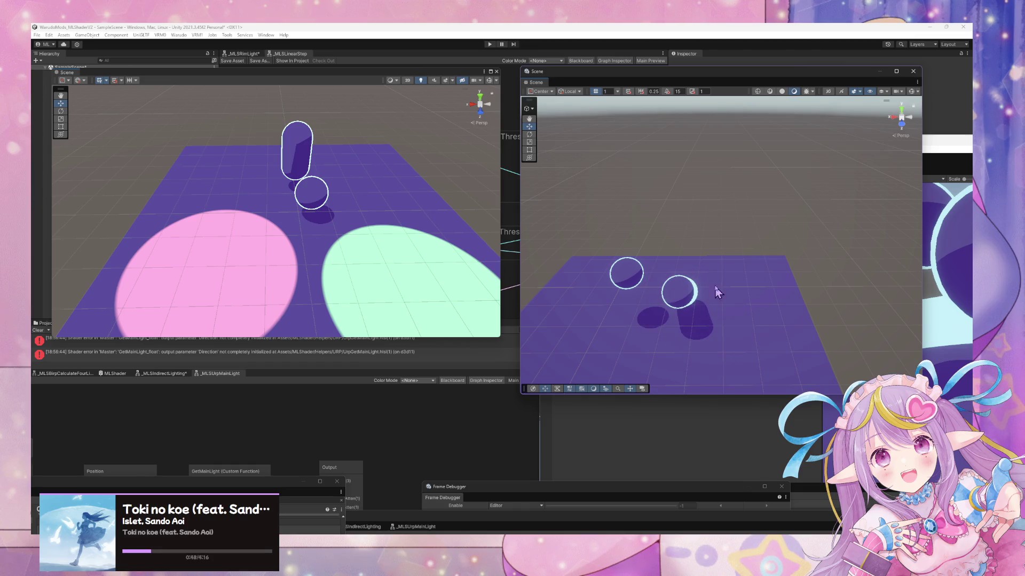
{"action": "mouse_move", "coordinate": [760, 187]}
{"action": "left_mouse_down"}
{"action": "mouse_move", "coordinate": [798, 202]}
{"action": "mouse_move", "coordinate": [760, 208]}
{"action": "mouse_move", "coordinate": [742, 259]}
{"action": "mouse_move", "coordinate": [765, 259]}
{"action": "left_mouse_up"}
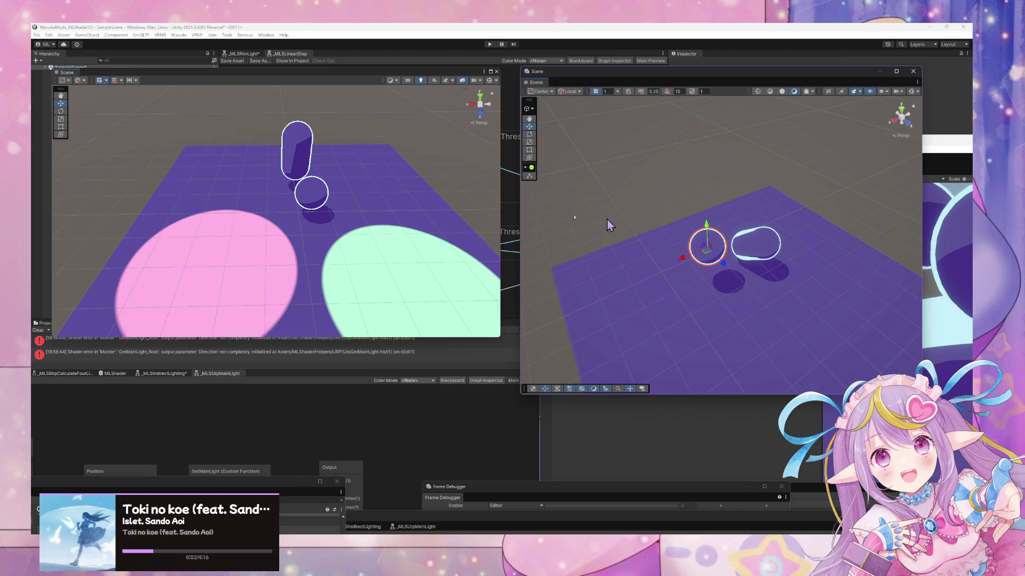
{"action": "left_click", "coordinate": [291, 144]}
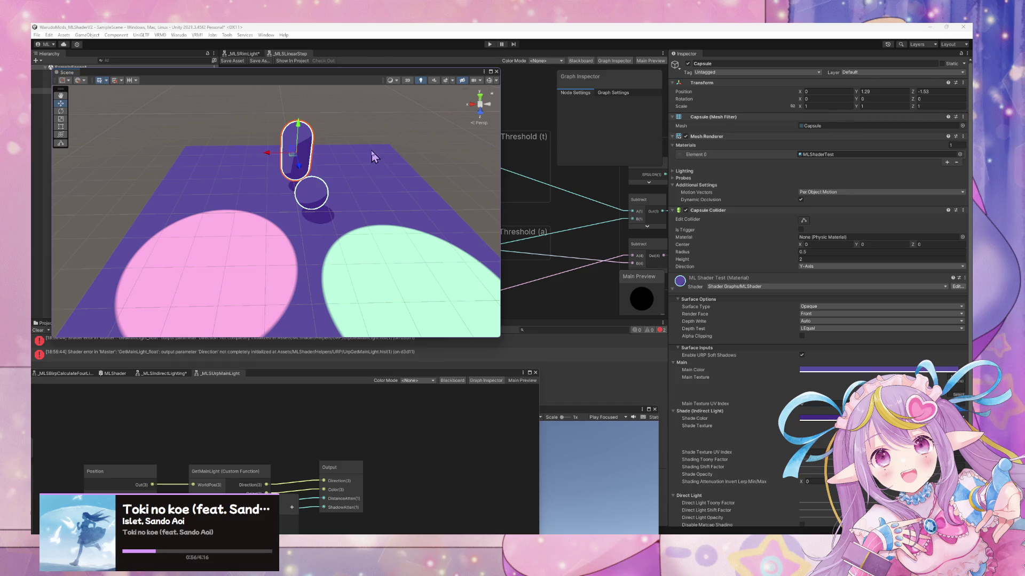
Step: Stand the URP capsule upright with X rotation 0 and copy its position from the BIRP capsule
{"action": "left_click", "coordinate": [883, 91]}
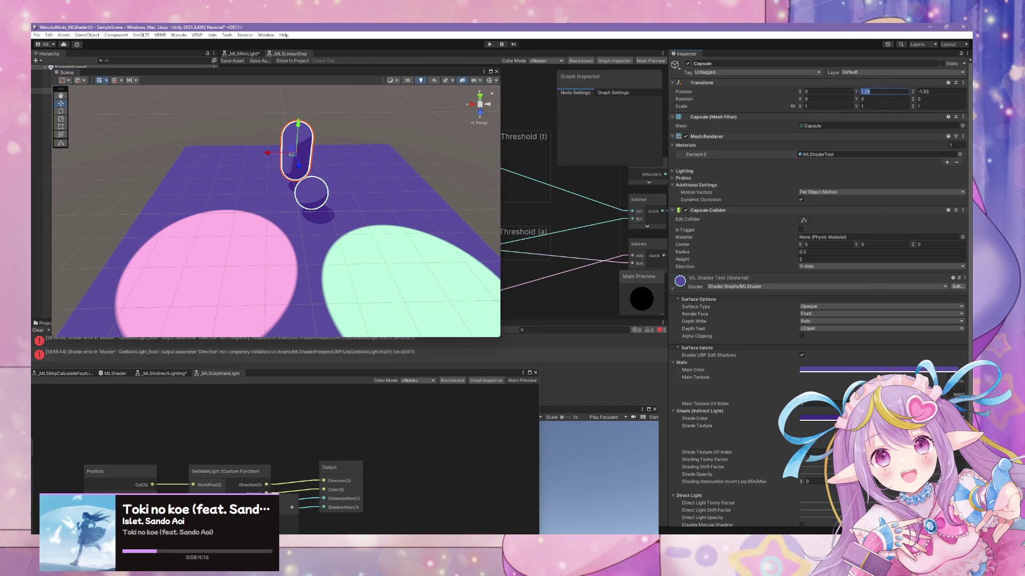
{"action": "left_click", "coordinate": [718, 534]}
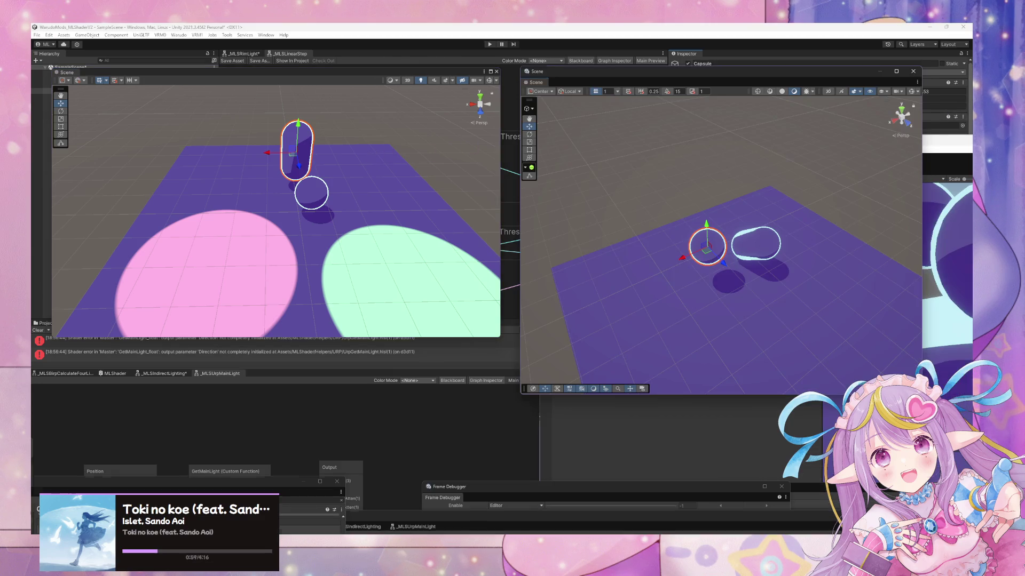
{"action": "left_click", "coordinate": [752, 237]}
{"action": "mouse_move", "coordinate": [849, 80]}
{"action": "left_mouse_down"}
{"action": "mouse_move", "coordinate": [667, 208]}
{"action": "mouse_move", "coordinate": [745, 165]}
{"action": "left_mouse_up"}
{"action": "mouse_move", "coordinate": [899, 145]}
{"action": "left_mouse_down"}
{"action": "mouse_move", "coordinate": [671, 229]}
{"action": "mouse_move", "coordinate": [481, 188]}
{"action": "mouse_move", "coordinate": [438, 227]}
{"action": "mouse_move", "coordinate": [391, 216]}
{"action": "left_mouse_up"}
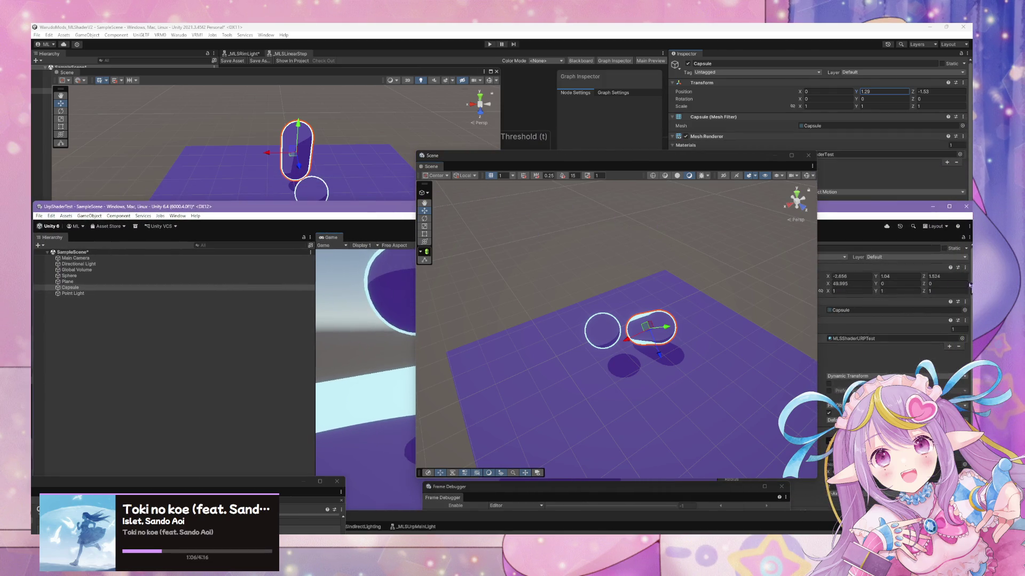
{"action": "type", "text": "0"}
{"action": "key", "text": "Tab"}
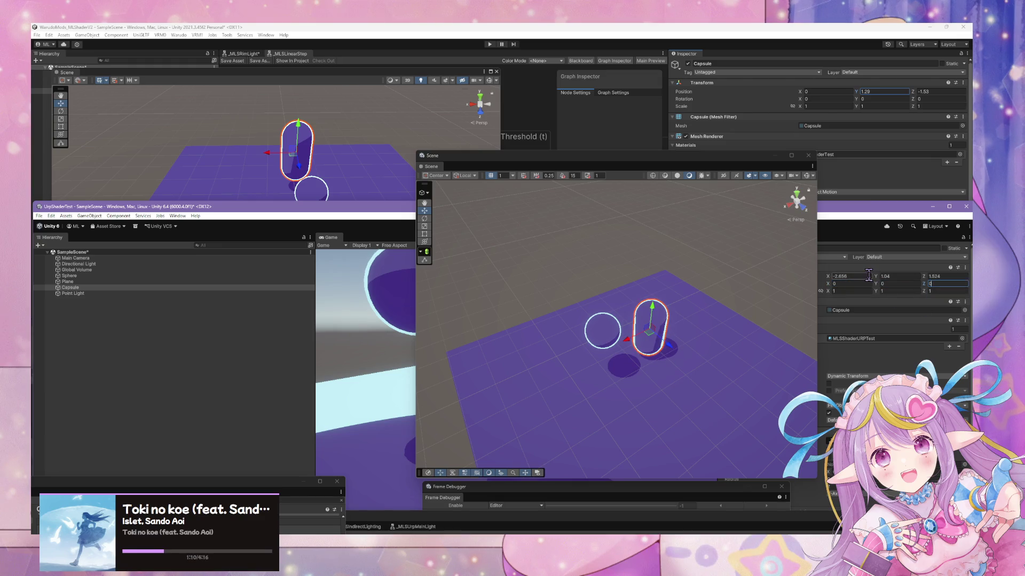
{"action": "type", "text": "0"}
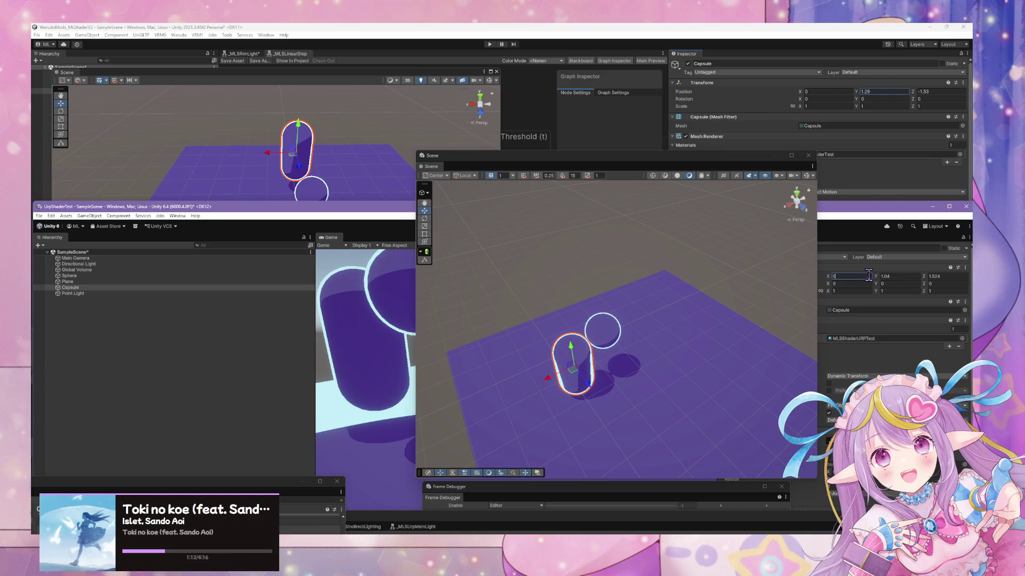
{"action": "type", "text": "1.29"}
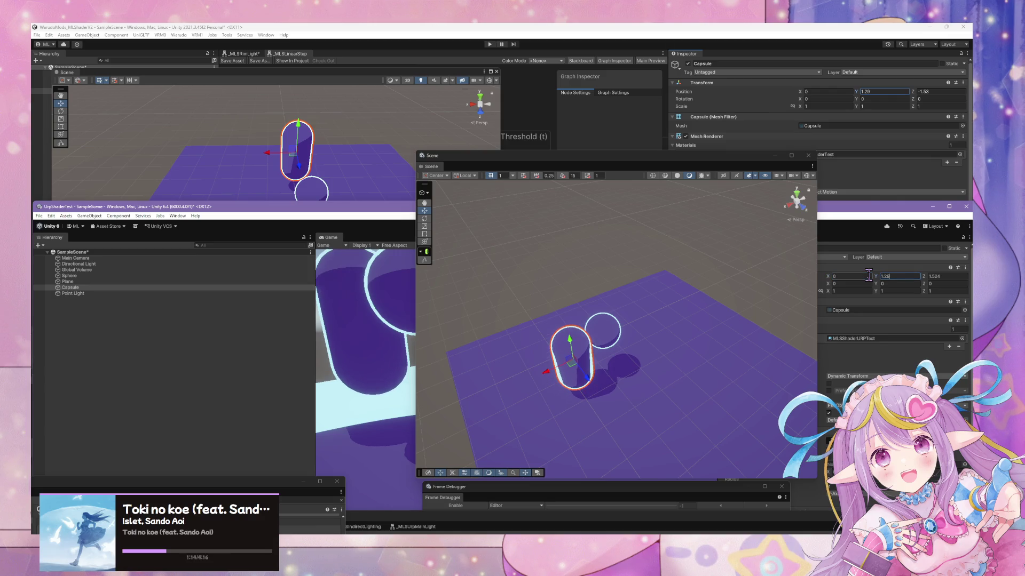
{"action": "type", "text": "-1.5"}
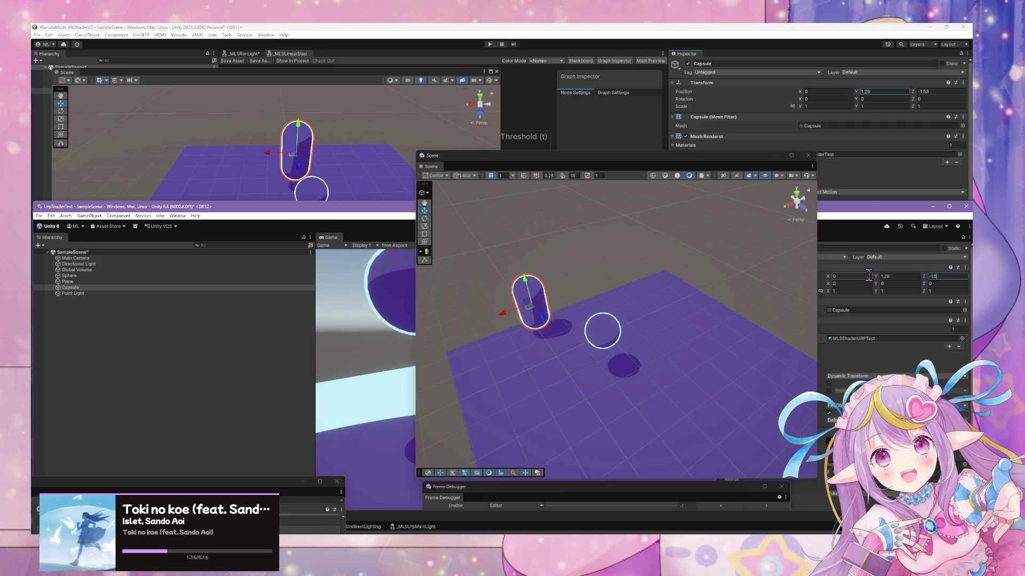
Step: Set the URP plane's position to 0, 0, 0 to match the BIRP plane
{"action": "left_click", "coordinate": [374, 182]}
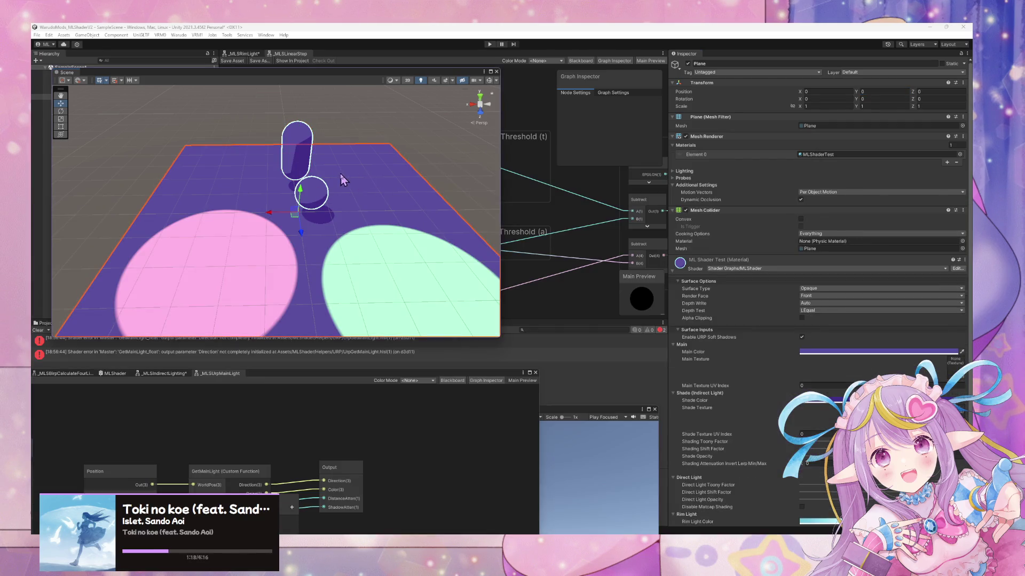
{"action": "key", "text": "alt+Tab"}
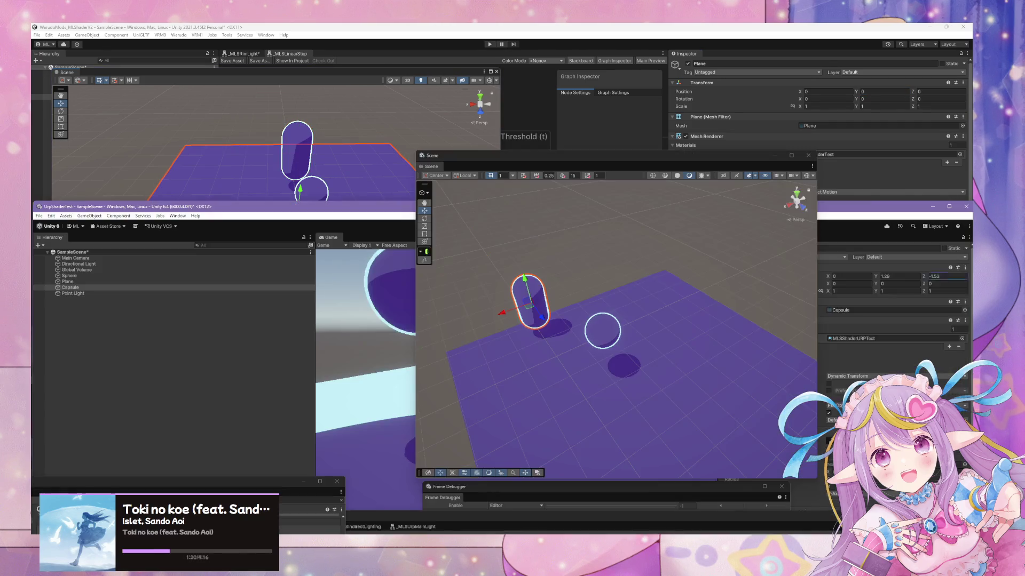
{"action": "left_click", "coordinate": [716, 357]}
{"action": "left_click", "coordinate": [856, 277]}
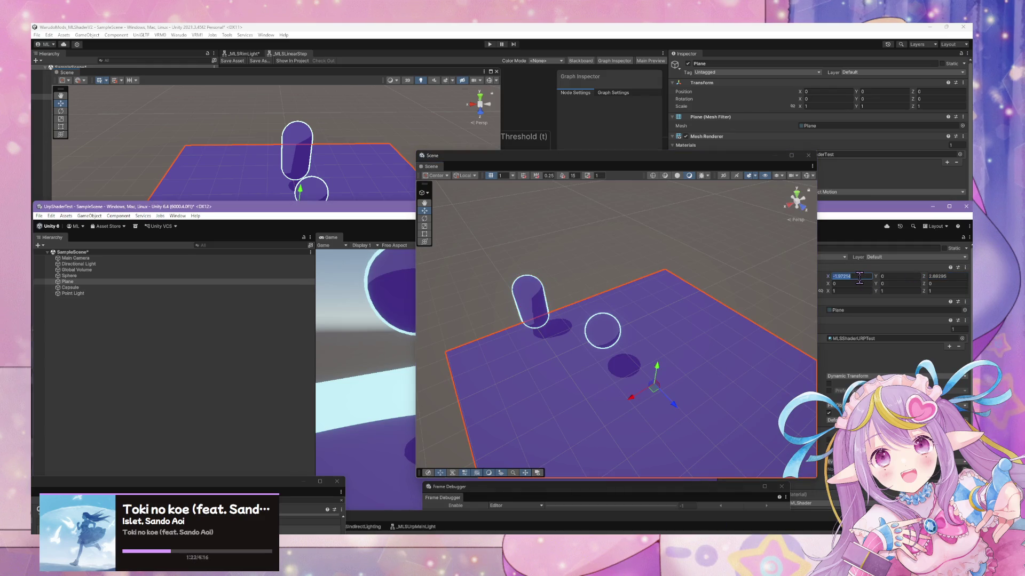
{"action": "type", "text": "0"}
{"action": "key", "text": "Tab"}
{"action": "key", "text": "Tab"}
{"action": "type", "text": "0"}
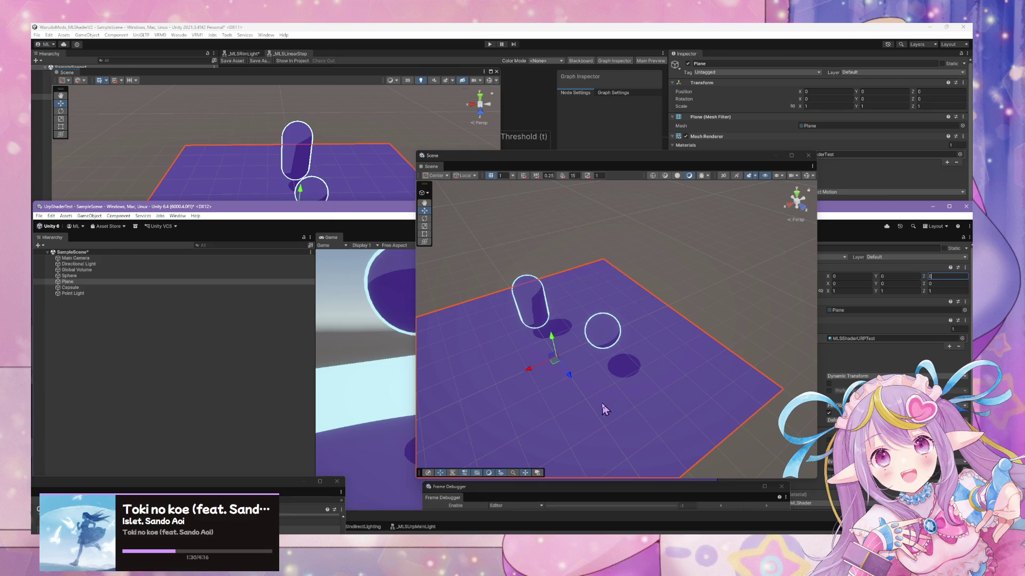
Step: Move the URP sphere to position -0.341, 0.74, 0, copied from the BIRP sphere
{"action": "left_click", "coordinate": [311, 190]}
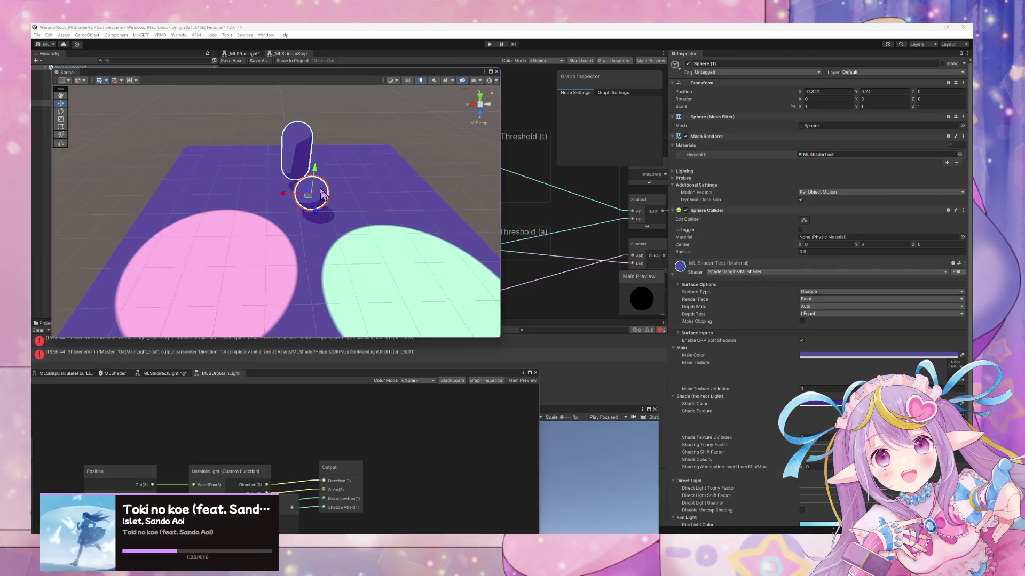
{"action": "left_click", "coordinate": [822, 92]}
{"action": "key", "text": "alt+Tab"}
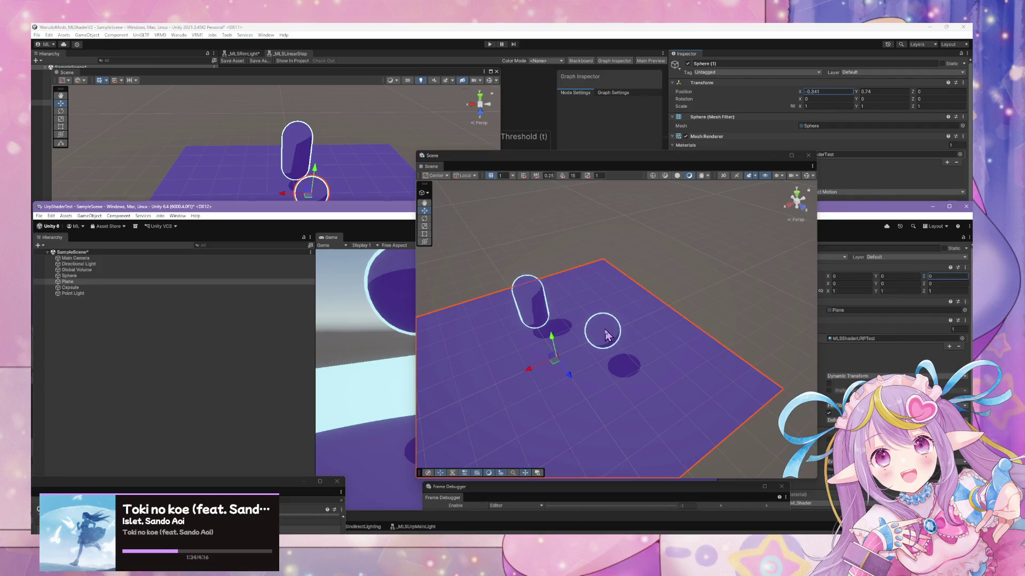
{"action": "left_click", "coordinate": [607, 335]}
{"action": "left_click", "coordinate": [851, 275]}
{"action": "type", "text": "-0.341"}
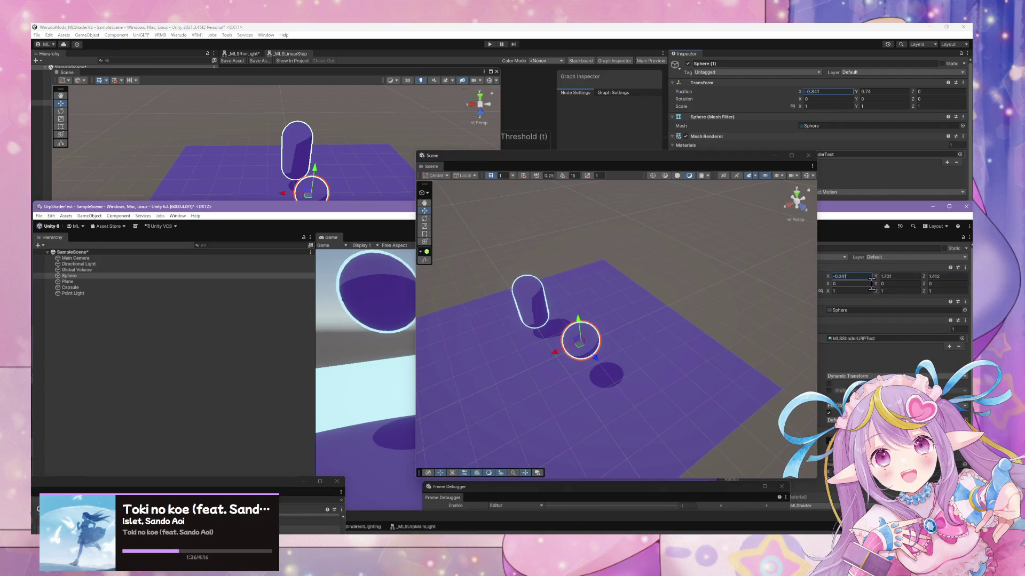
{"action": "left_click", "coordinate": [884, 92]}
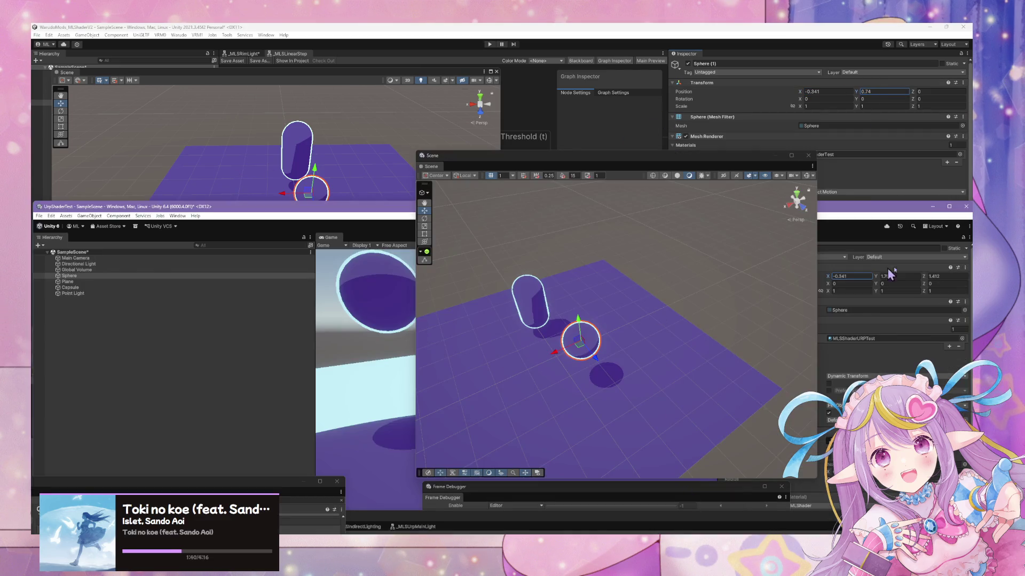
{"action": "type", "text": "0.74"}
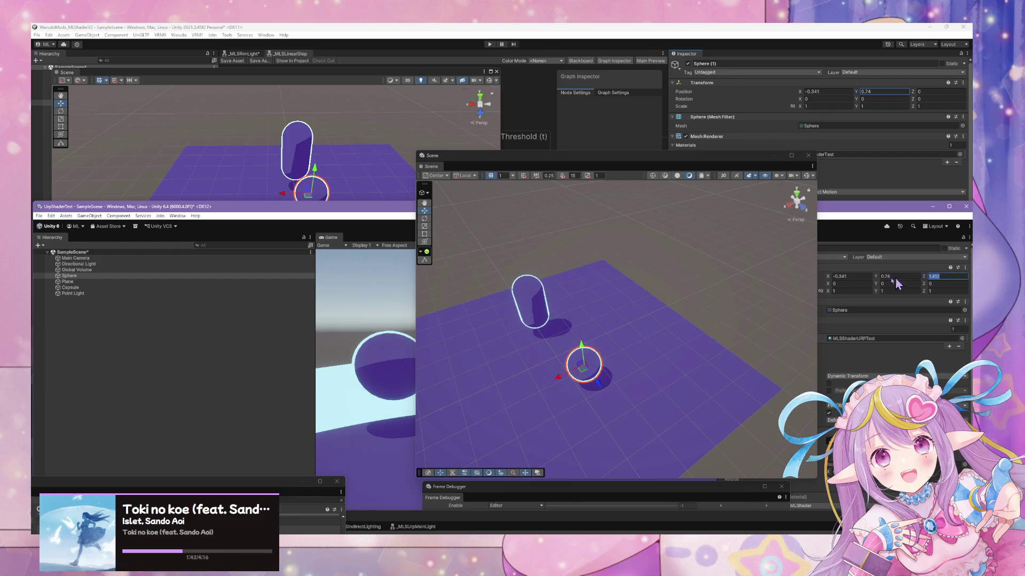
{"action": "type", "text": "0"}
Step: Orbit the URP scene to inspect the repositioned sphere and capsule
{"action": "mouse_move", "coordinate": [589, 312]}
{"action": "left_mouse_down"}
{"action": "mouse_move", "coordinate": [550, 325]}
{"action": "mouse_move", "coordinate": [447, 326]}
{"action": "mouse_move", "coordinate": [581, 344]}
{"action": "mouse_move", "coordinate": [594, 320]}
{"action": "left_mouse_up"}
{"action": "left_click", "coordinate": [753, 299]}
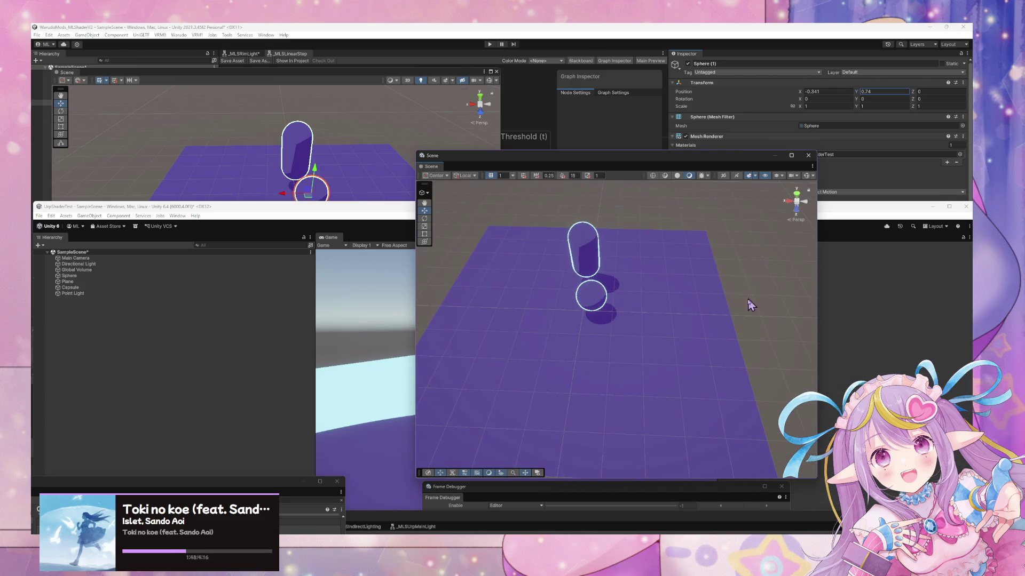
{"action": "mouse_move", "coordinate": [681, 317]}
{"action": "left_mouse_down"}
{"action": "mouse_move", "coordinate": [530, 316]}
{"action": "mouse_move", "coordinate": [332, 339]}
{"action": "mouse_move", "coordinate": [727, 338]}
{"action": "mouse_move", "coordinate": [613, 267]}
{"action": "mouse_move", "coordinate": [480, 214]}
{"action": "left_mouse_up"}
{"action": "left_click", "coordinate": [408, 163]}
Step: Move the floating URP Scene window to the top right and orbit and zoom both scene views
{"action": "mouse_move", "coordinate": [408, 163]}
{"action": "left_mouse_down"}
{"action": "mouse_move", "coordinate": [389, 171]}
{"action": "mouse_move", "coordinate": [341, 156]}
{"action": "mouse_move", "coordinate": [254, 165]}
{"action": "mouse_move", "coordinate": [382, 167]}
{"action": "mouse_move", "coordinate": [493, 142]}
{"action": "left_mouse_up"}
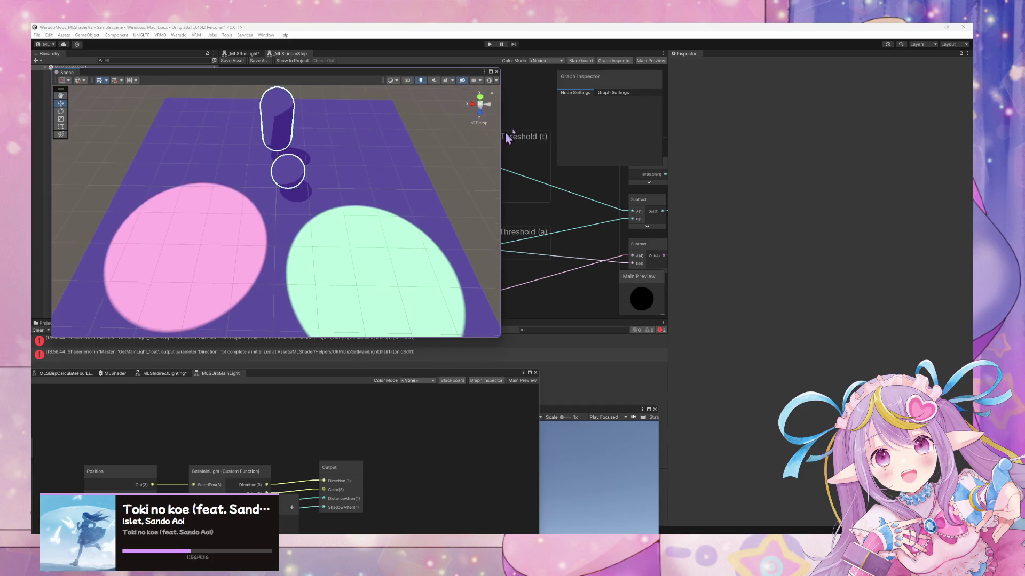
{"action": "left_click", "coordinate": [727, 532]}
{"action": "left_click_drag", "start_coordinate": [561, 163], "coordinate": [672, 80]}
{"action": "mouse_move", "coordinate": [473, 208]}
{"action": "left_mouse_down"}
{"action": "mouse_move", "coordinate": [378, 301]}
{"action": "mouse_move", "coordinate": [307, 223]}
{"action": "mouse_move", "coordinate": [491, 269]}
{"action": "left_mouse_up"}
{"action": "mouse_move", "coordinate": [199, 263]}
{"action": "left_mouse_down"}
{"action": "mouse_move", "coordinate": [441, 412]}
{"action": "mouse_move", "coordinate": [487, 418]}
{"action": "mouse_move", "coordinate": [320, 393]}
{"action": "mouse_move", "coordinate": [91, 391]}
{"action": "left_mouse_up"}
{"action": "mouse_move", "coordinate": [738, 250]}
{"action": "left_mouse_down"}
{"action": "mouse_move", "coordinate": [881, 297]}
{"action": "mouse_move", "coordinate": [664, 242]}
{"action": "mouse_move", "coordinate": [601, 256]}
{"action": "mouse_move", "coordinate": [597, 234]}
{"action": "mouse_move", "coordinate": [652, 229]}
{"action": "mouse_move", "coordinate": [659, 195]}
{"action": "mouse_move", "coordinate": [652, 217]}
{"action": "mouse_move", "coordinate": [659, 210]}
{"action": "mouse_move", "coordinate": [667, 268]}
{"action": "mouse_move", "coordinate": [736, 241]}
{"action": "mouse_move", "coordinate": [725, 304]}
{"action": "mouse_move", "coordinate": [757, 283]}
{"action": "left_mouse_up"}
{"action": "scroll", "coordinate": [600, 242], "scroll_direction": "down", "scroll_amount": 2}
{"action": "mouse_move", "coordinate": [393, 222]}
{"action": "left_mouse_down"}
{"action": "mouse_move", "coordinate": [366, 222]}
{"action": "mouse_move", "coordinate": [370, 235]}
{"action": "mouse_move", "coordinate": [370, 199]}
{"action": "mouse_move", "coordinate": [361, 210]}
{"action": "mouse_move", "coordinate": [377, 236]}
{"action": "left_mouse_up"}
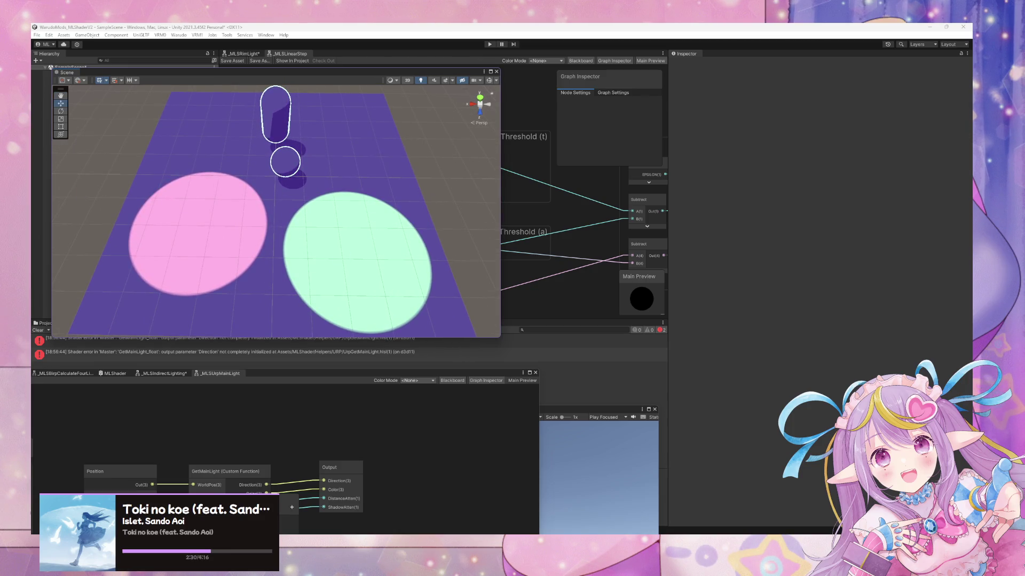
{"action": "key", "text": "alt+Tab"}
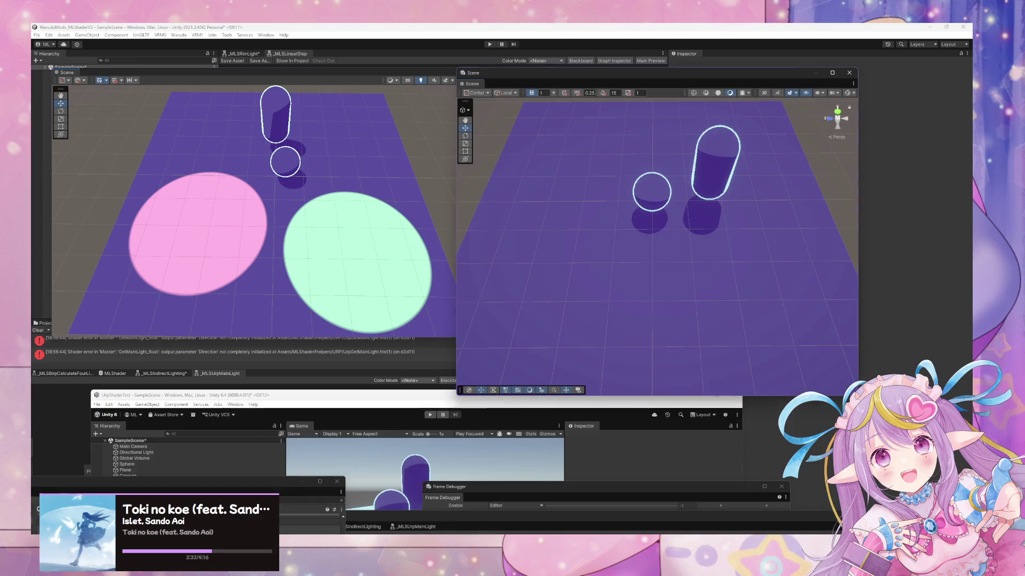
Step: Shift and shorten the URP Scene window and reset its view with the orientation gizmo
{"action": "mouse_move", "coordinate": [563, 77]}
{"action": "left_mouse_down"}
{"action": "mouse_move", "coordinate": [656, 75]}
{"action": "mouse_move", "coordinate": [620, 74]}
{"action": "left_mouse_up"}
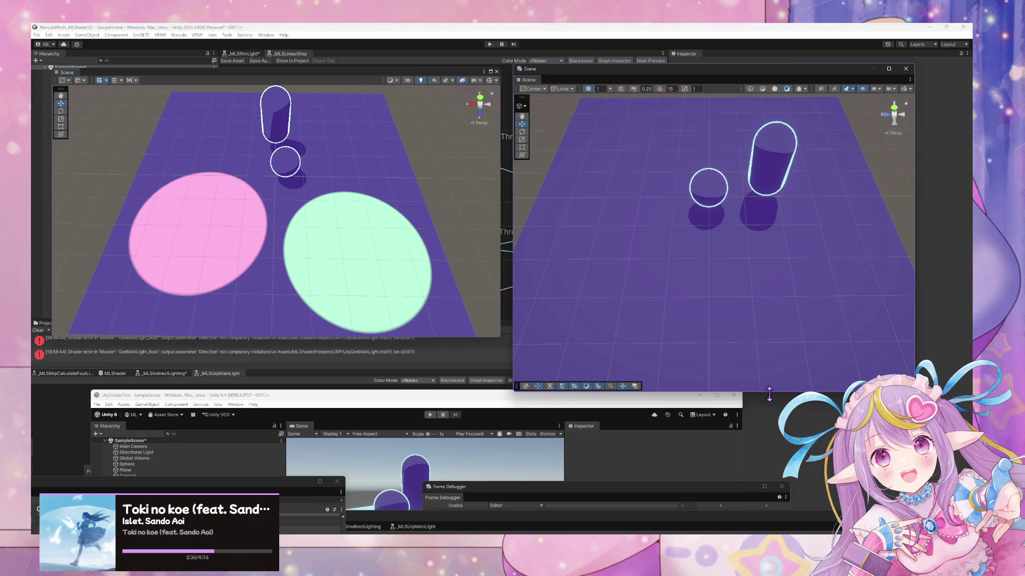
{"action": "left_click_drag", "start_coordinate": [771, 392], "coordinate": [771, 359]}
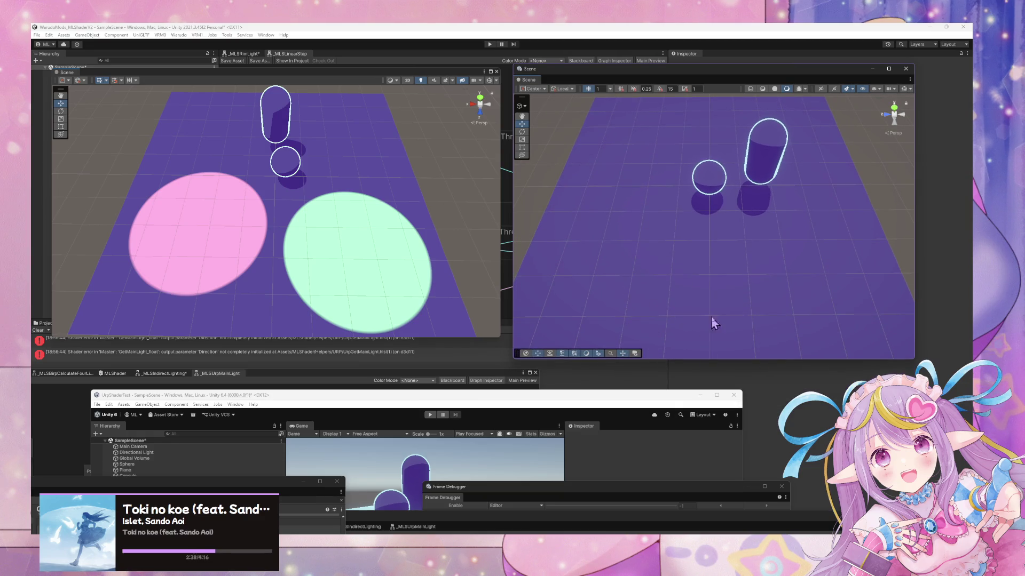
{"action": "left_click", "coordinate": [902, 121]}
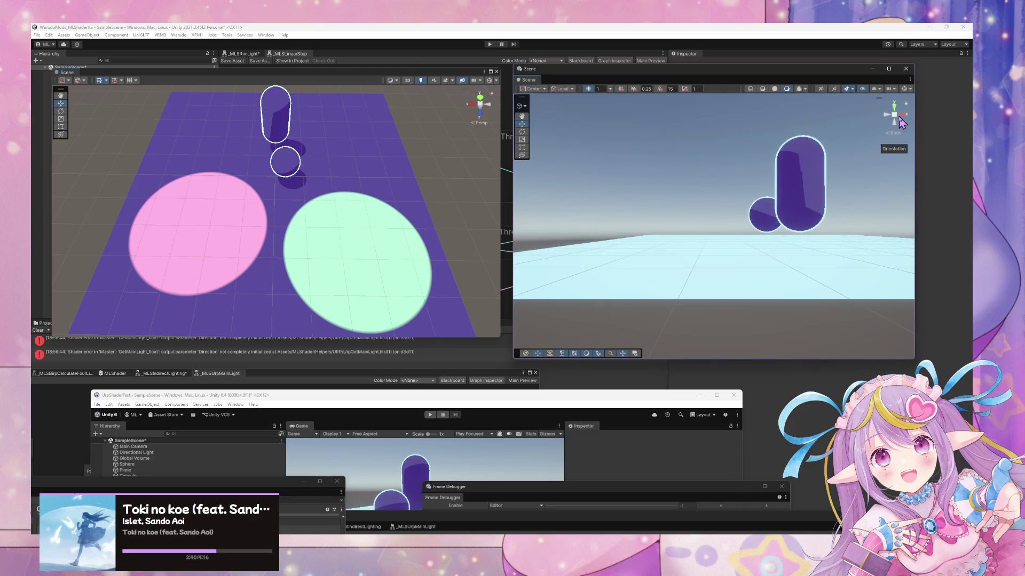
{"action": "left_click", "coordinate": [901, 120]}
{"action": "left_click", "coordinate": [902, 122]}
{"action": "mouse_move", "coordinate": [728, 135]}
{"action": "left_mouse_down"}
{"action": "mouse_move", "coordinate": [728, 351]}
{"action": "mouse_move", "coordinate": [754, 137]}
{"action": "mouse_move", "coordinate": [773, 160]}
{"action": "mouse_move", "coordinate": [657, 161]}
{"action": "mouse_move", "coordinate": [662, 181]}
{"action": "left_mouse_up"}
{"action": "scroll", "coordinate": [762, 155], "scroll_direction": "up", "scroll_amount": 3}
Step: Orbit the BIRP and URP scene views until their camera angles match
{"action": "mouse_move", "coordinate": [389, 181]}
{"action": "left_mouse_down"}
{"action": "mouse_move", "coordinate": [350, 188]}
{"action": "mouse_move", "coordinate": [313, 137]}
{"action": "mouse_move", "coordinate": [307, 151]}
{"action": "mouse_move", "coordinate": [311, 130]}
{"action": "mouse_move", "coordinate": [302, 176]}
{"action": "mouse_move", "coordinate": [311, 163]}
{"action": "left_mouse_up"}
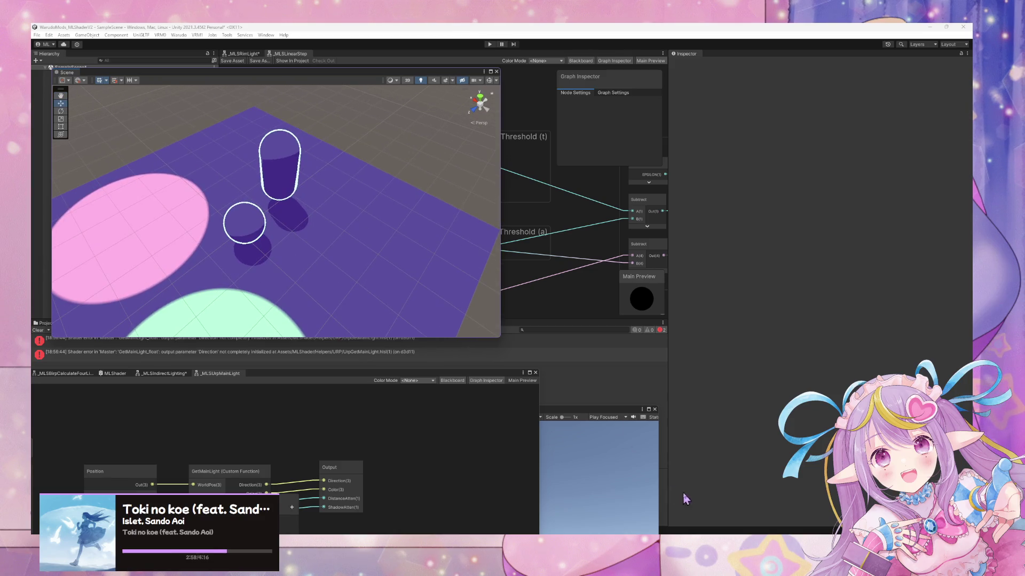
{"action": "key", "text": "alt+Tab"}
{"action": "mouse_move", "coordinate": [712, 247]}
{"action": "left_mouse_down"}
{"action": "mouse_move", "coordinate": [643, 261]}
{"action": "mouse_move", "coordinate": [694, 265]}
{"action": "mouse_move", "coordinate": [691, 235]}
{"action": "mouse_move", "coordinate": [691, 251]}
{"action": "mouse_move", "coordinate": [583, 322]}
{"action": "left_mouse_up"}
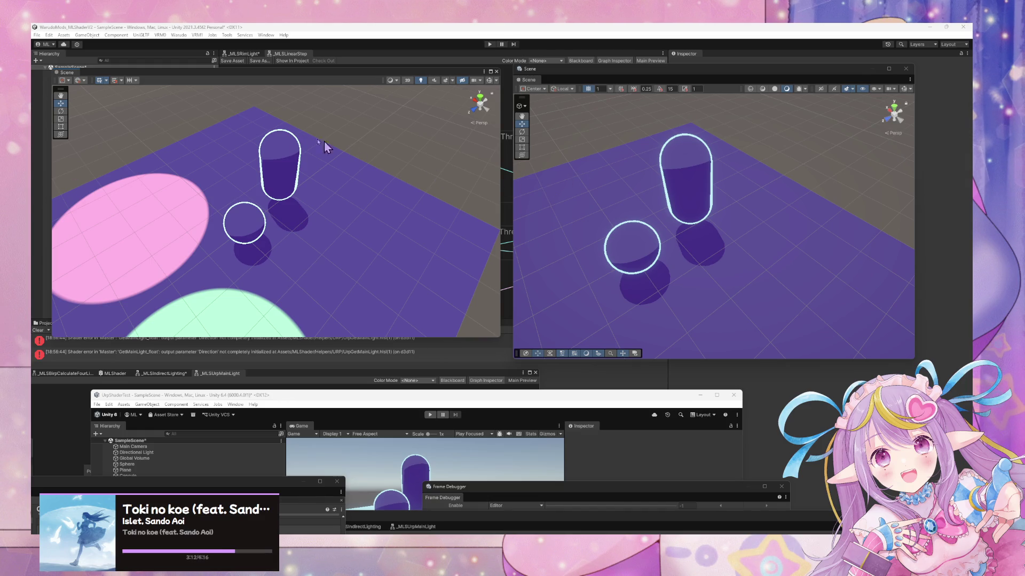
{"action": "left_click_drag", "start_coordinate": [490, 341], "coordinate": [507, 368]}
{"action": "key", "text": "alt+Tab"}
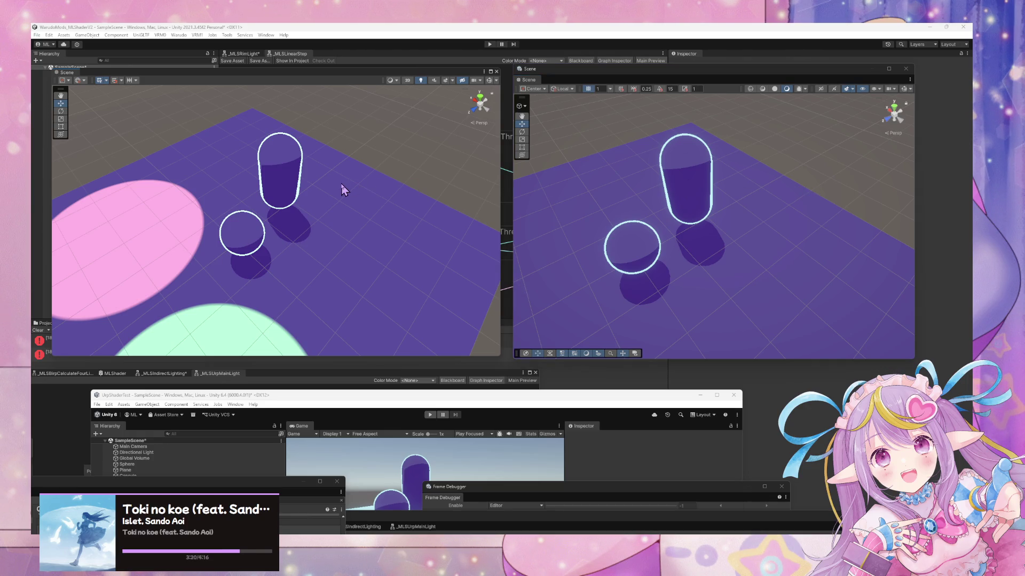
{"action": "left_click_drag", "start_coordinate": [677, 246], "coordinate": [697, 235]}
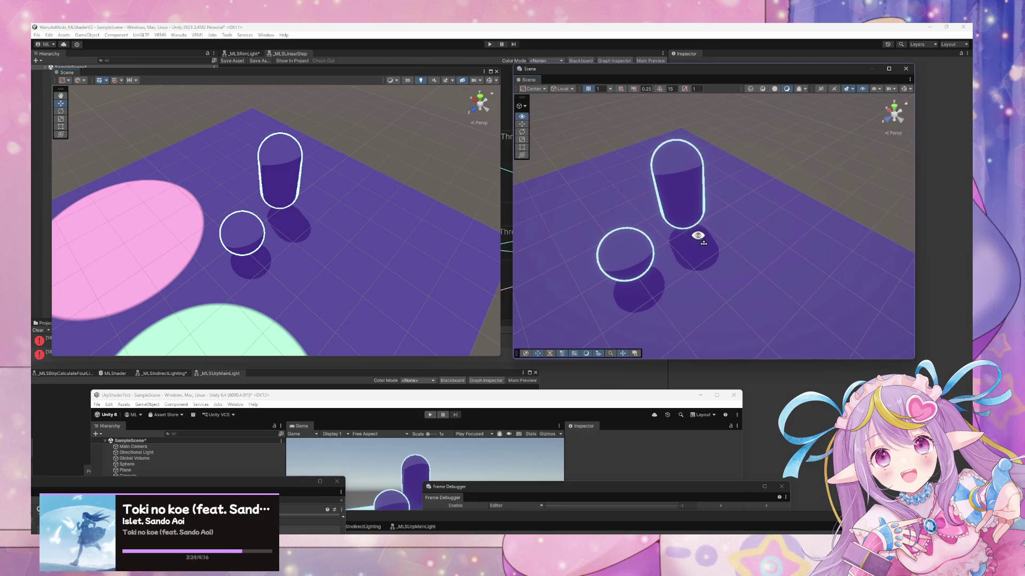
Step: Capture a Win+Shift+S screenshot region covering both scene views
{"action": "key", "text": "super+shift+s"}
{"action": "mouse_move", "coordinate": [41, 59]}
{"action": "left_mouse_down"}
{"action": "mouse_move", "coordinate": [924, 372]}
{"action": "mouse_move", "coordinate": [927, 501]}
{"action": "left_mouse_up"}
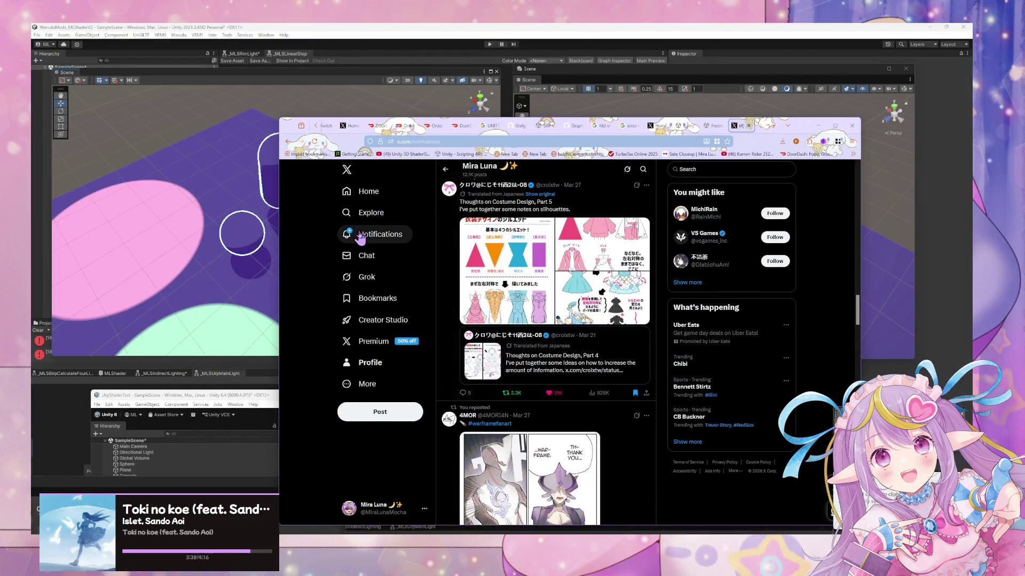
{"action": "left_click", "coordinate": [362, 236]}
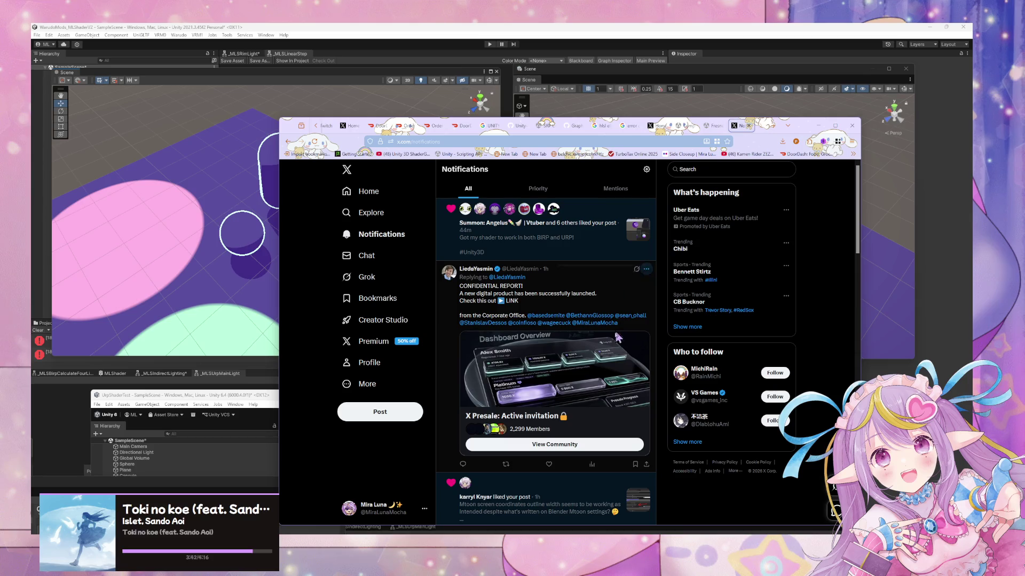
Step: Block the account behind the spam presale reply in notifications
{"action": "left_click", "coordinate": [645, 269]}
{"action": "left_click", "coordinate": [611, 355]}
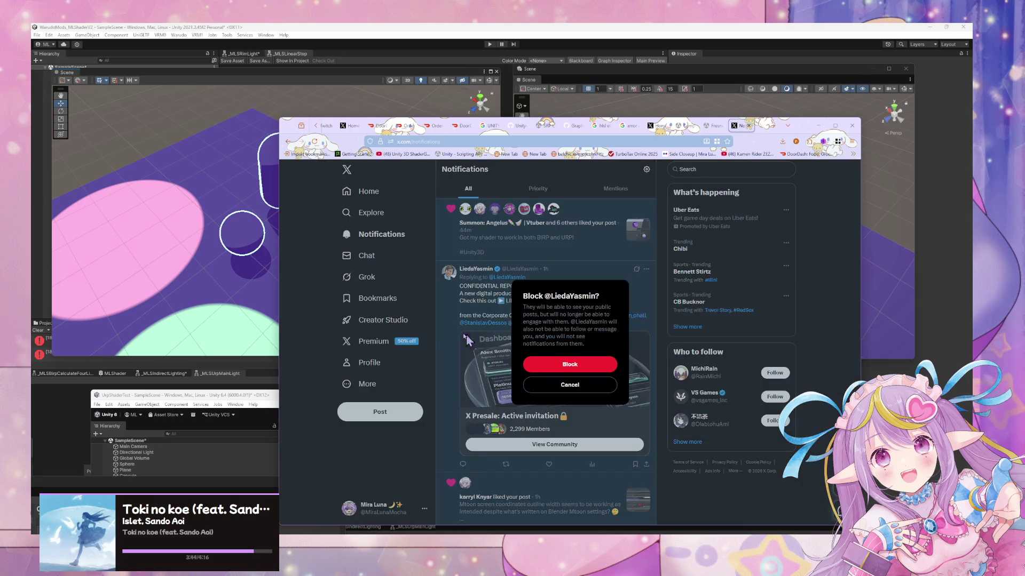
{"action": "left_click", "coordinate": [570, 366]}
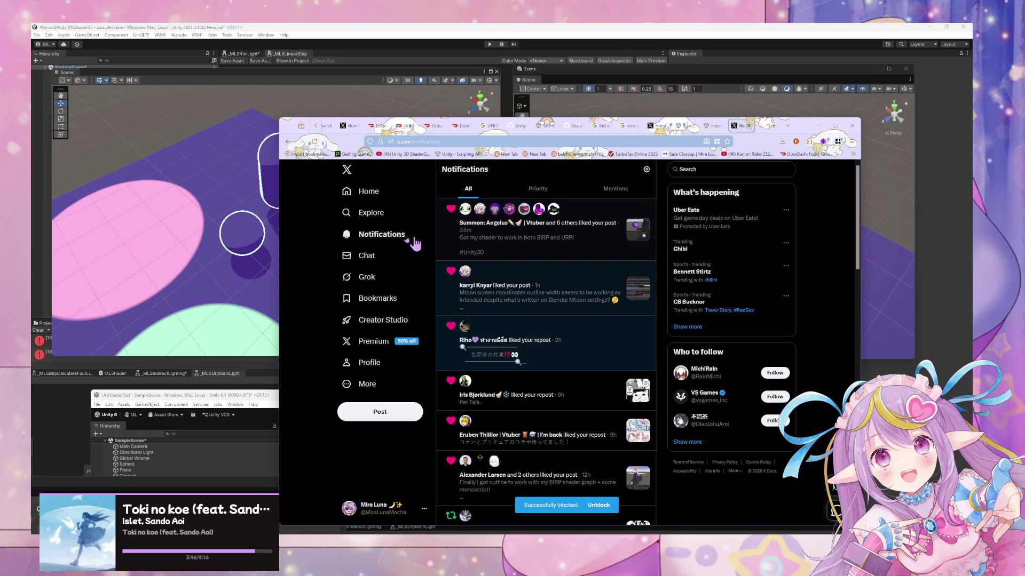
Step: Start a new post from the profile and paste the side-by-side screenshot into it
{"action": "left_click", "coordinate": [530, 248]}
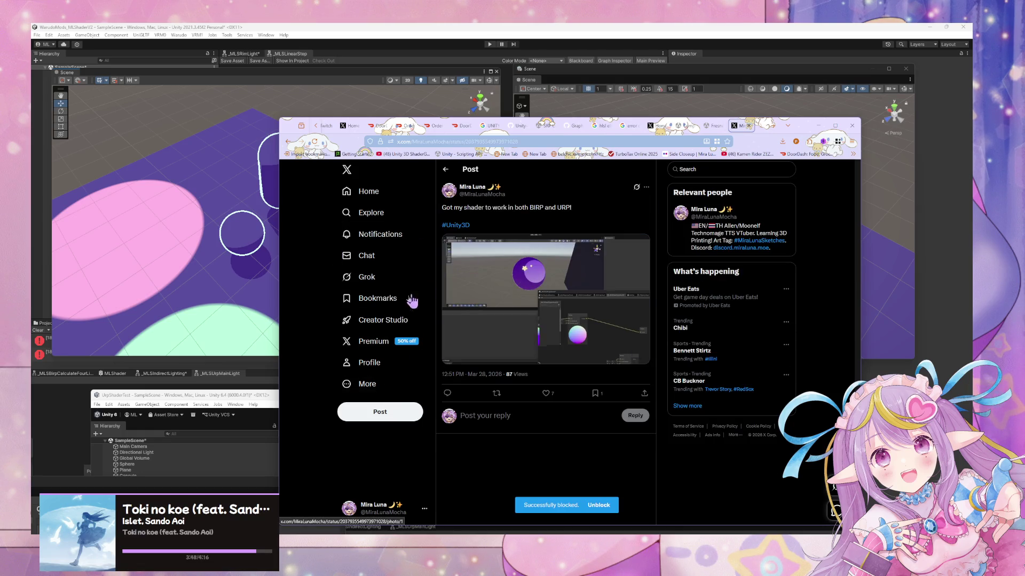
{"action": "left_click", "coordinate": [393, 364]}
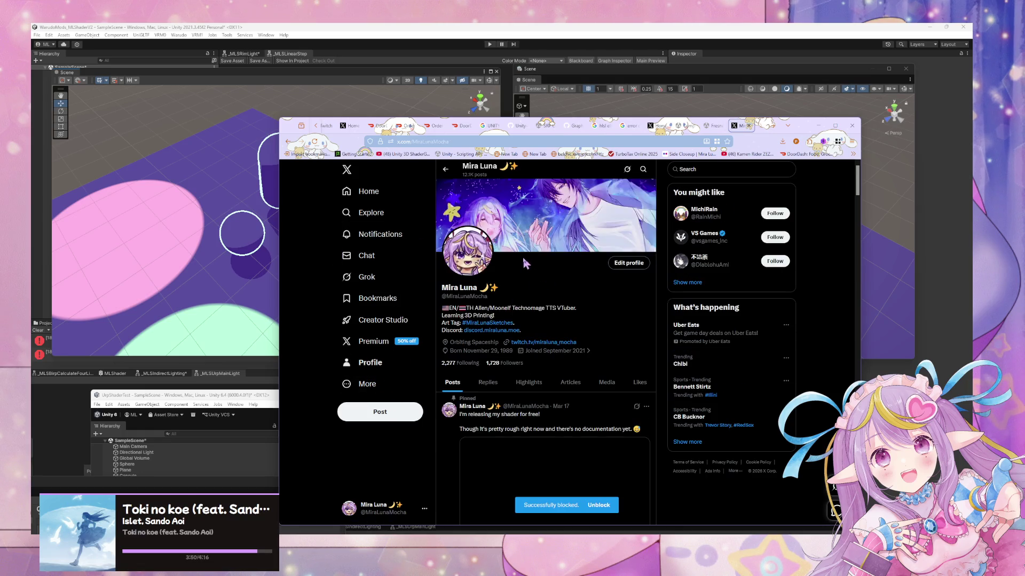
{"action": "scroll", "coordinate": [393, 395], "scroll_direction": "down", "scroll_amount": 10}
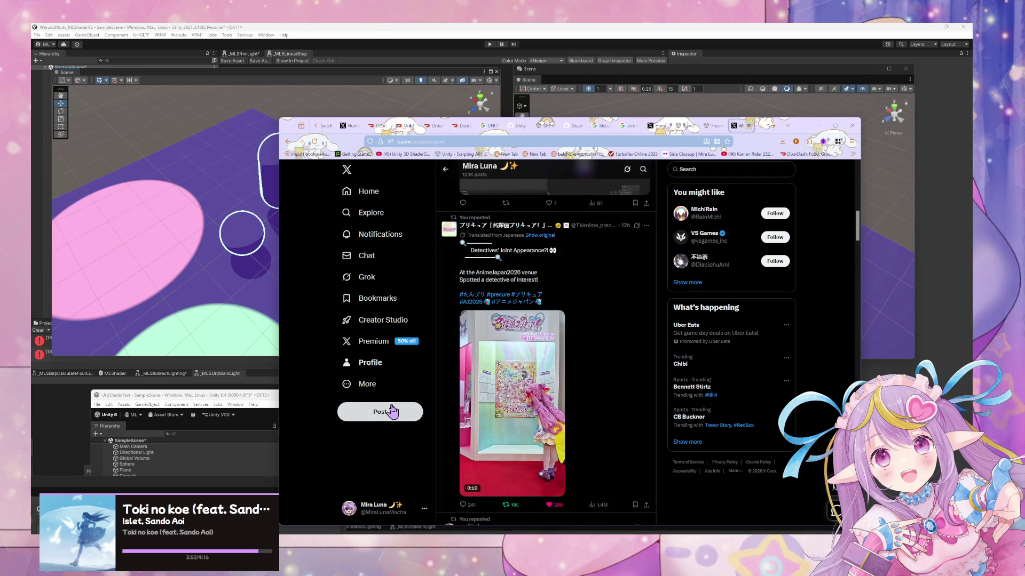
{"action": "left_click", "coordinate": [394, 404]}
{"action": "key", "text": "ctrl+v"}
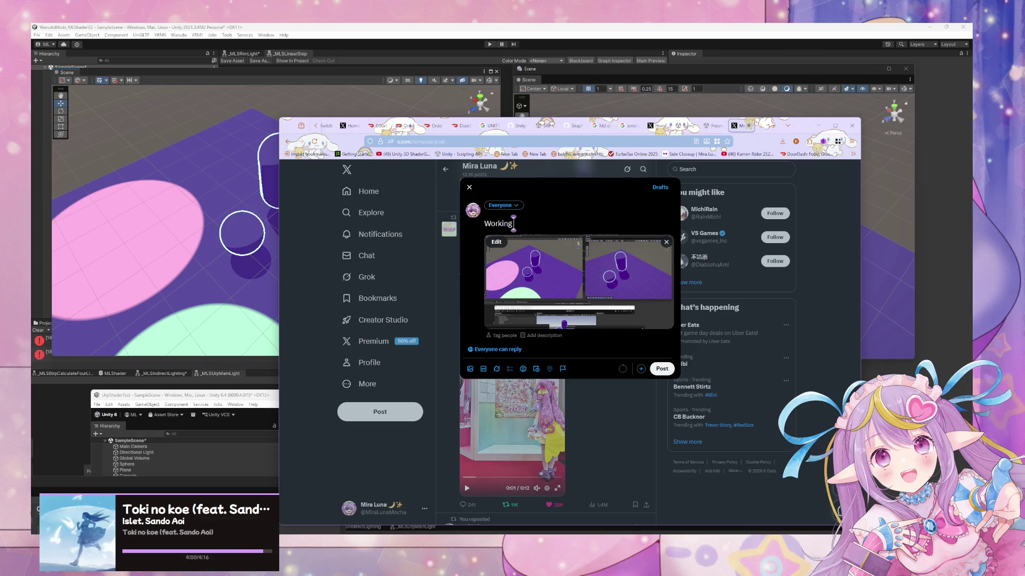
Step: Write 'directional lighting in BIRP and URP in one shader graph' with a #Unity line below
{"action": "type", "text": " directional lighting"}
{"action": "type", "text": " in B"}
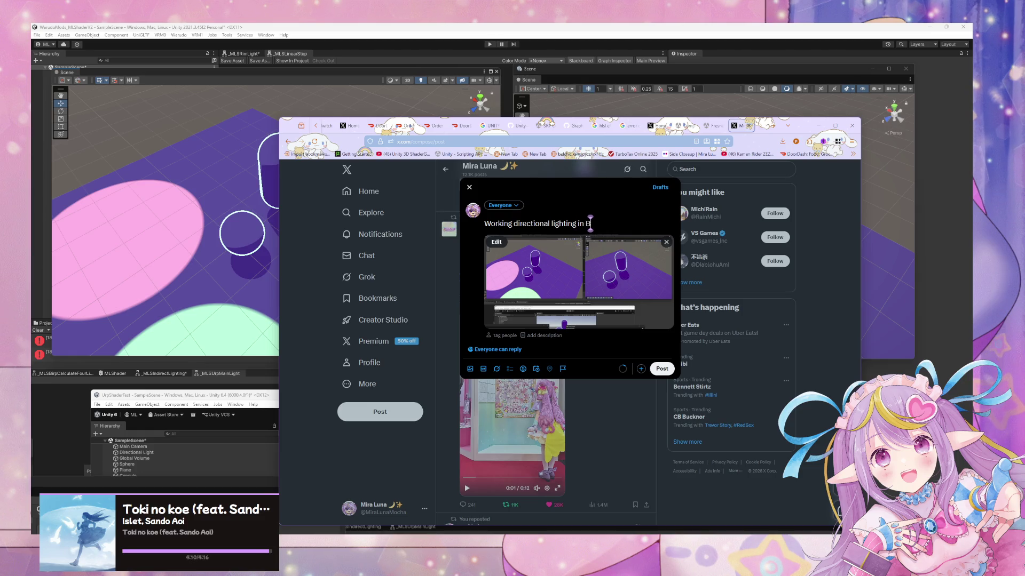
{"action": "type", "text": "IRP and URP "}
{"action": "type", "text": "in one shade"}
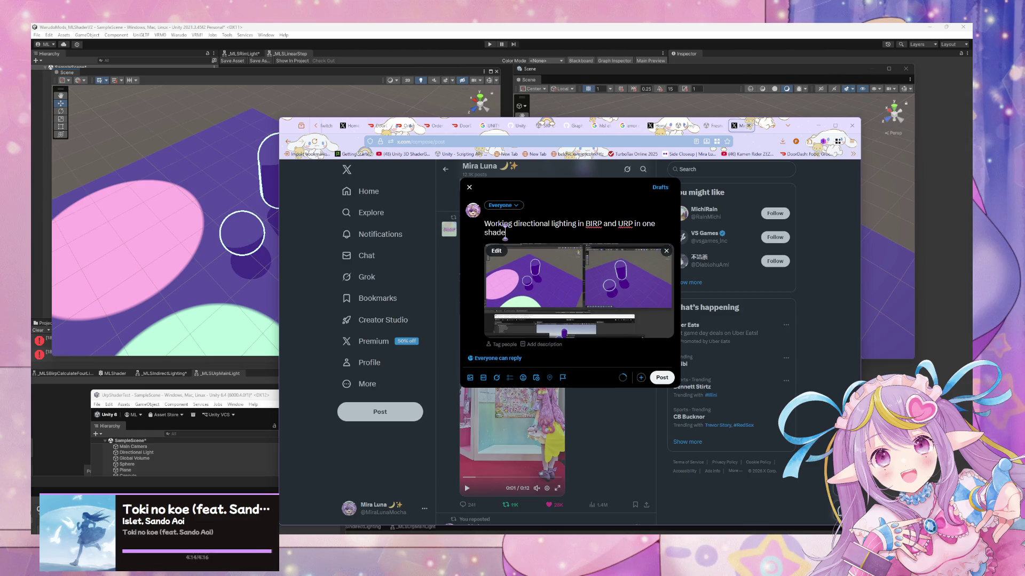
{"action": "type", "text": "r grah"}
{"action": "key", "text": "BackSpace"}
{"action": "type", "text": "ph~!"}
{"action": "key", "text": "Return"}
{"action": "type", "text": "#"}
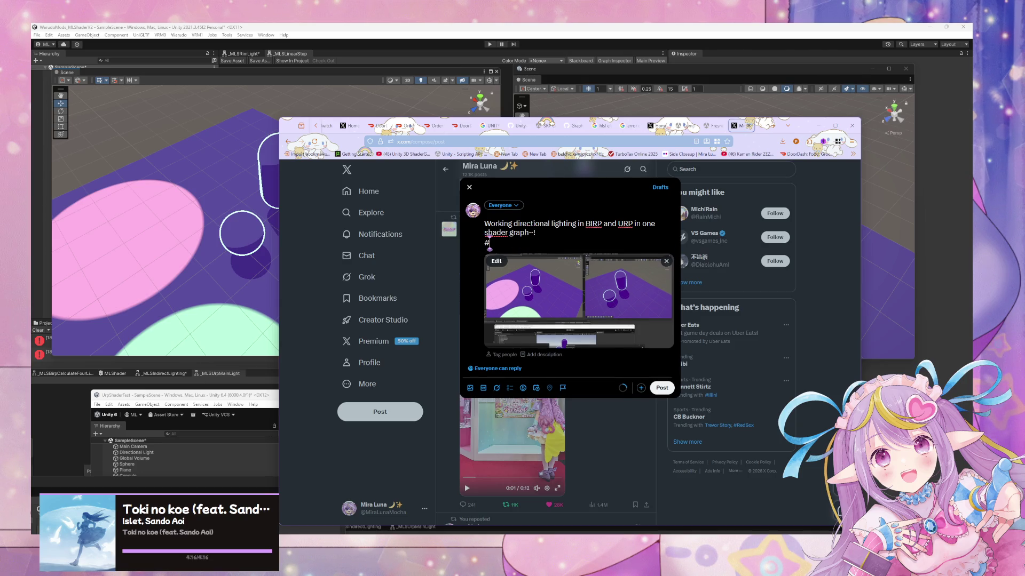
{"action": "type", "text": "Unity"}
{"action": "key", "text": "Home"}
{"action": "key", "text": "Return"}
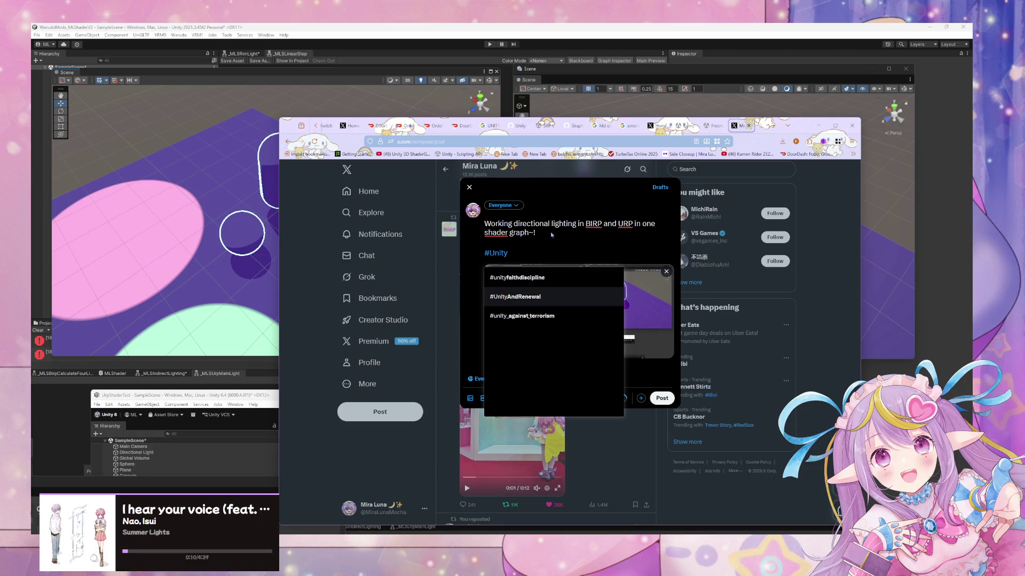
Step: Add the lines 'That was a pain lol' and 'So you will be able to use same shader in different projects!'
{"action": "left_click", "coordinate": [536, 252]}
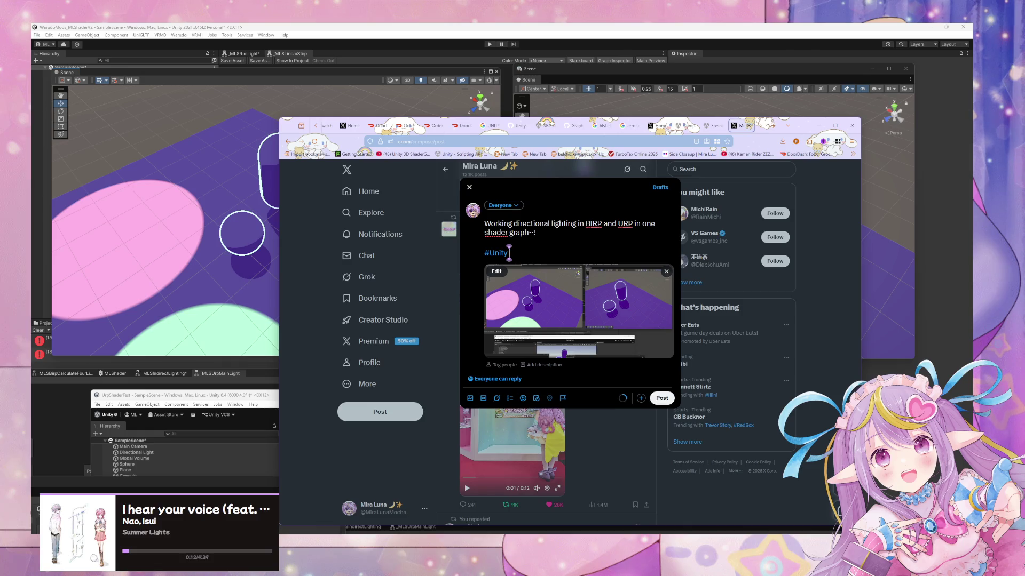
{"action": "left_click", "coordinate": [557, 235]}
{"action": "key", "text": "Return"}
{"action": "key", "text": "Return"}
{"action": "type", "text": "That a"}
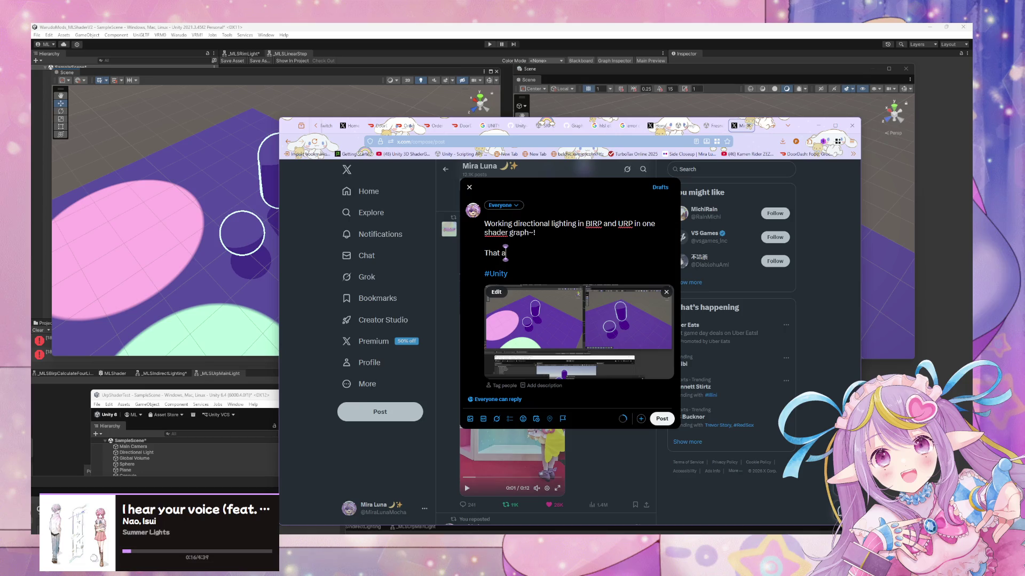
{"action": "key", "text": "BackSpace"}
{"action": "type", "text": "was a pain lol"}
{"action": "left_click", "coordinate": [533, 224]}
{"action": "left_click", "coordinate": [531, 232]}
{"action": "key", "text": "BackSpace"}
{"action": "type", "text": "So you"}
{"action": "type", "text": " will be"}
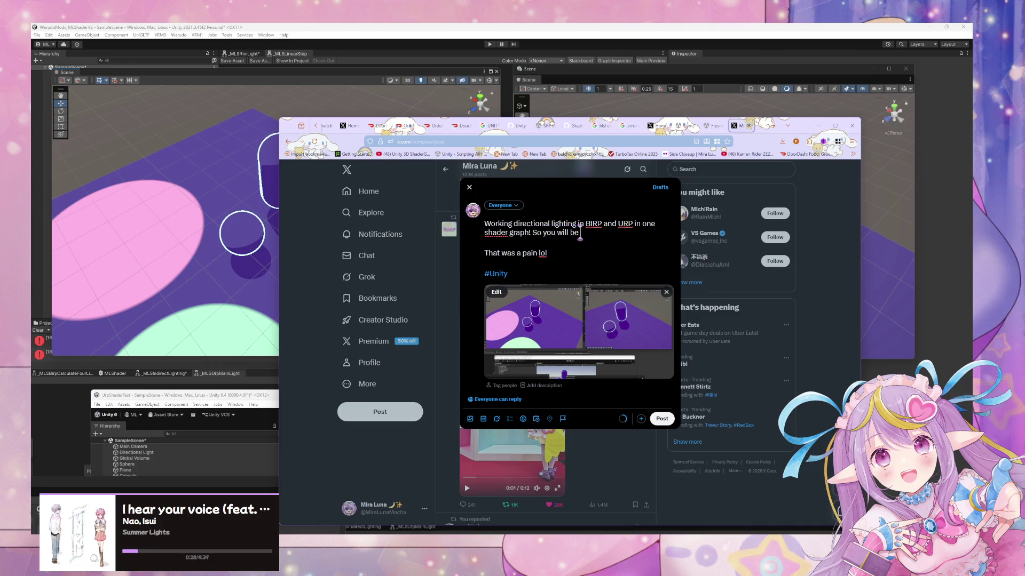
{"action": "type", "text": " able to"}
{"action": "type", "text": " usesame shader"}
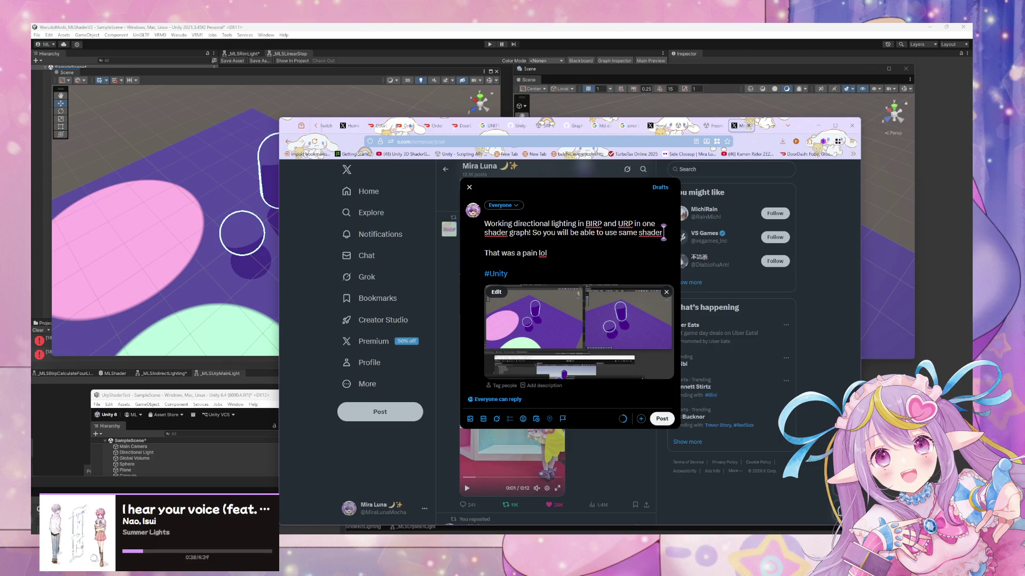
{"action": "type", "text": " in differe"}
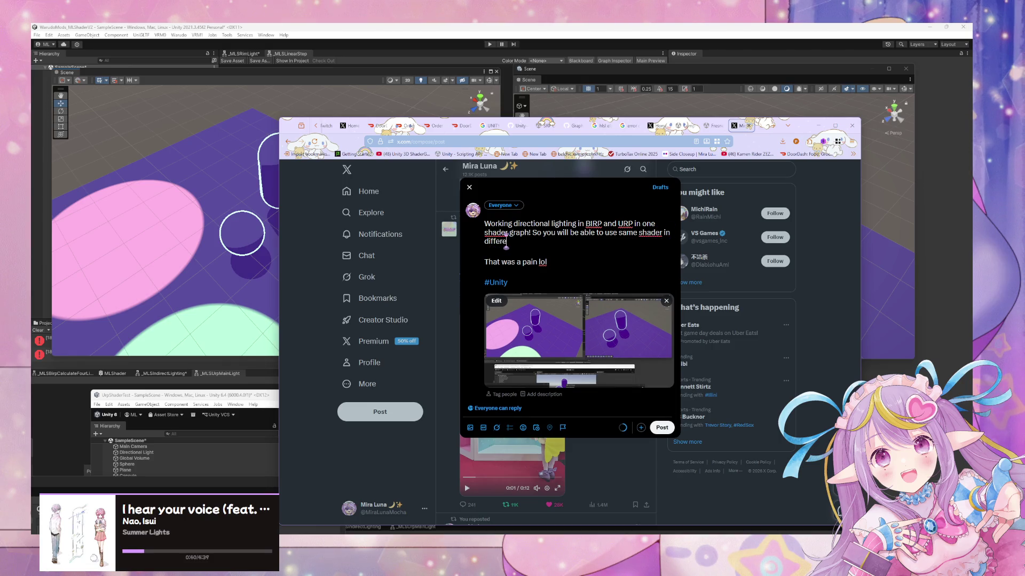
{"action": "type", "text": "nt project"}
{"action": "type", "text": "S"}
{"action": "type", "text": "!"}
Step: Insert a smiling emoji and label BIRP '(left)' and URP '(right)' in the text
{"action": "left_click", "coordinate": [523, 428]}
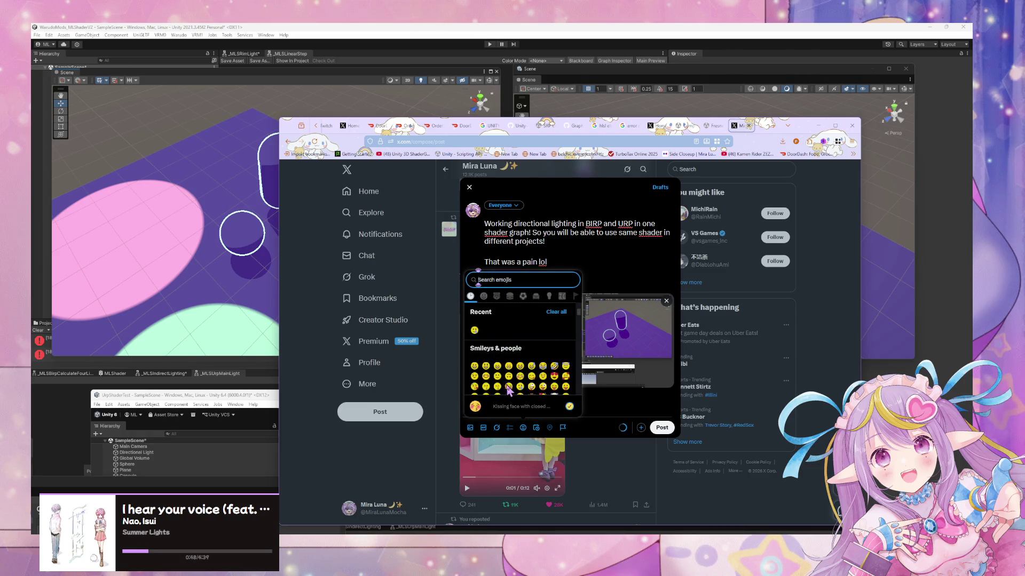
{"action": "left_click", "coordinate": [485, 376]}
{"action": "left_click", "coordinate": [601, 221]}
{"action": "type", "text": "(left)"}
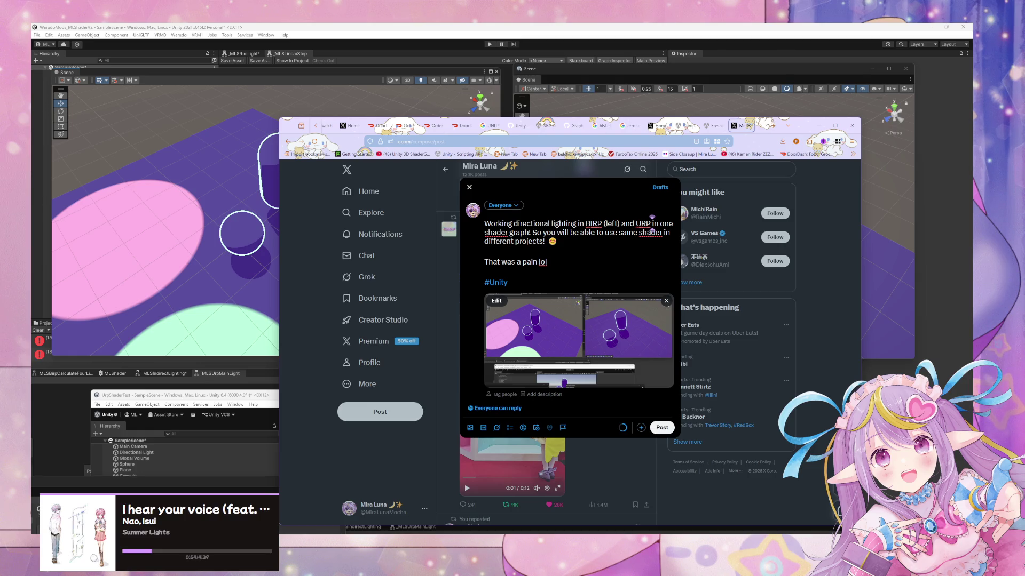
{"action": "left_click", "coordinate": [651, 223]}
{"action": "type", "text": "(right)"}
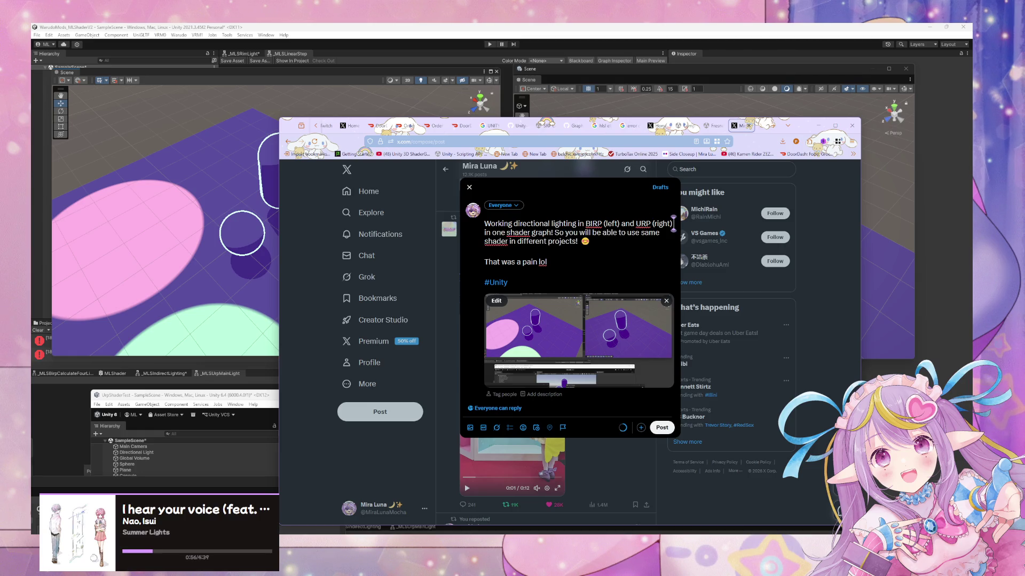
Step: Replace 'lol' with 'to implement but I learned a lot.' and end that line with 😅
{"action": "left_click", "coordinate": [576, 241]}
{"action": "double_click", "coordinate": [542, 261]}
{"action": "type", "text": "to implement but"}
{"action": "type", "text": " I lea"}
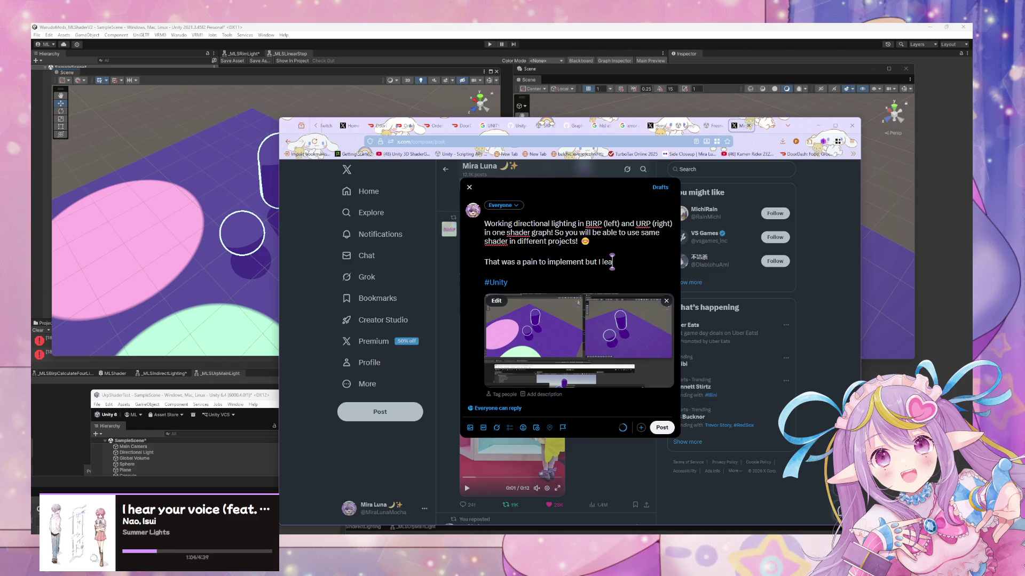
{"action": "type", "text": "rned a lot"}
{"action": "type", "text": "."}
{"action": "left_click", "coordinate": [649, 261]}
{"action": "type", "text": "😅"}
{"action": "left_click", "coordinate": [648, 261]}
{"action": "key", "text": "BackSpace"}
{"action": "type", "text": "."}
Step: Send the BIRP/URP lighting post and view its attached screenshot full-size from the profile feed
{"action": "left_click", "coordinate": [662, 427]}
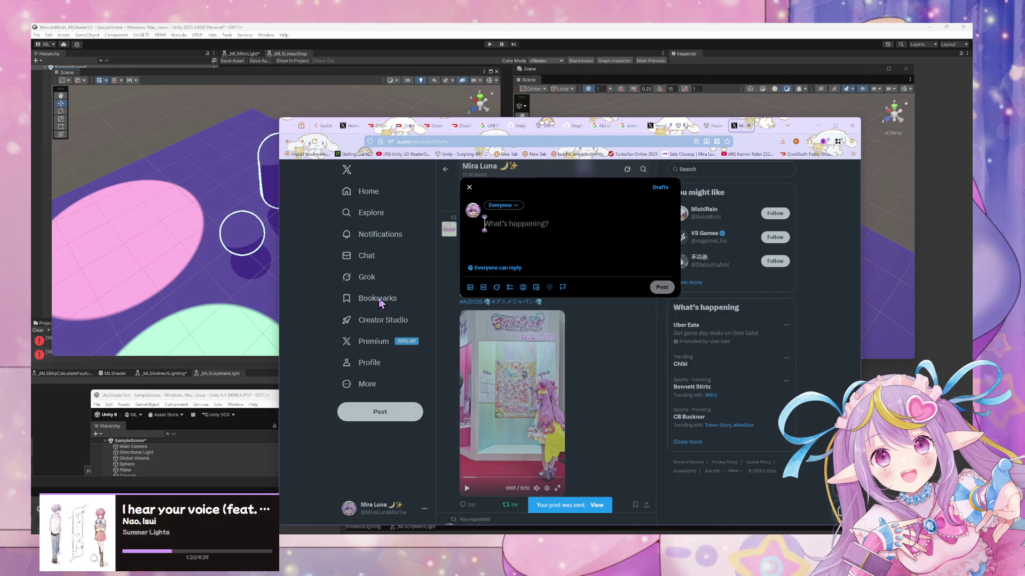
{"action": "left_click", "coordinate": [368, 365]}
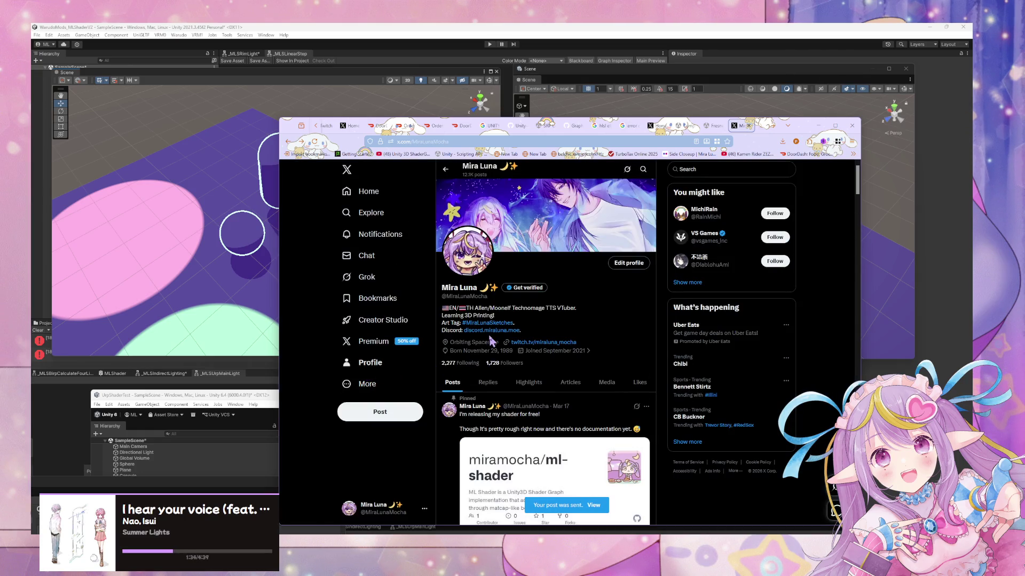
{"action": "scroll", "coordinate": [492, 341], "scroll_direction": "down", "scroll_amount": 5}
{"action": "left_click", "coordinate": [568, 333]}
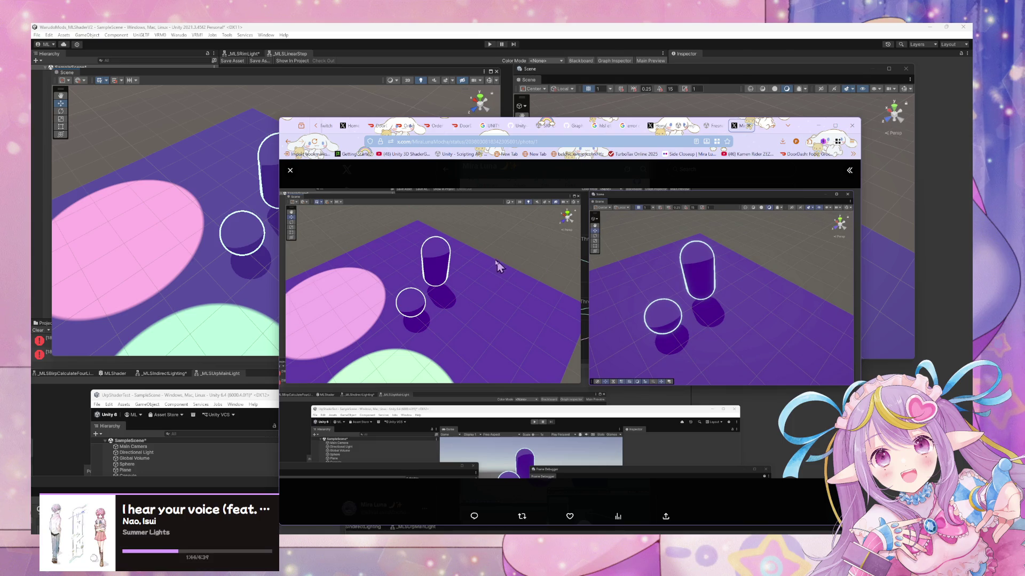
{"action": "right_click", "coordinate": [515, 287]}
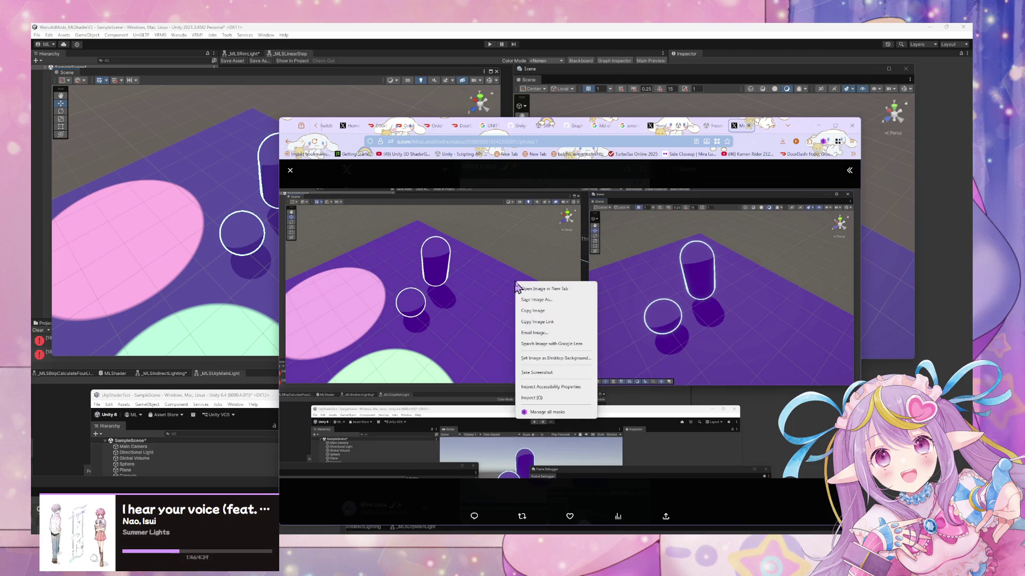
{"action": "left_click", "coordinate": [567, 321]}
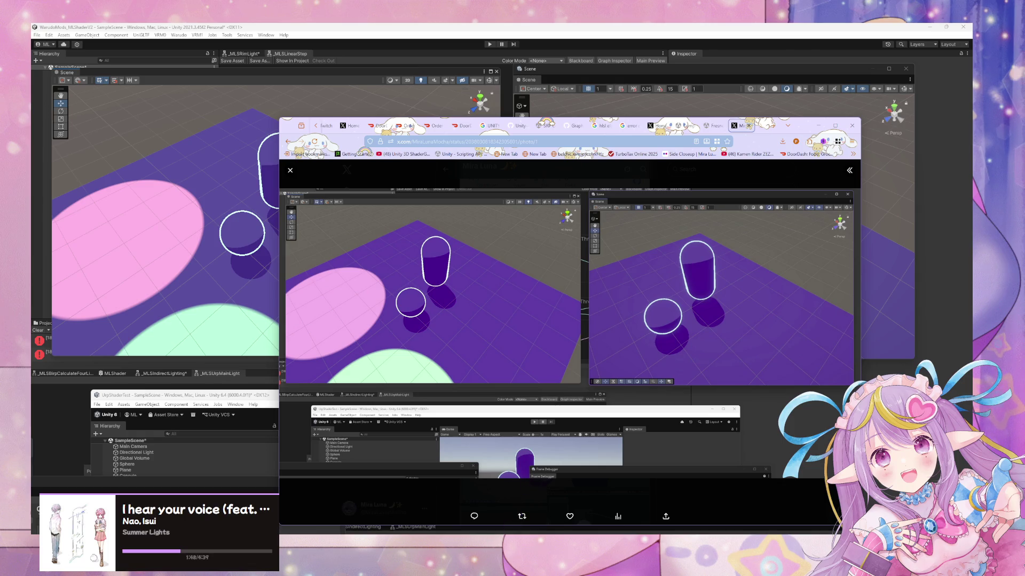